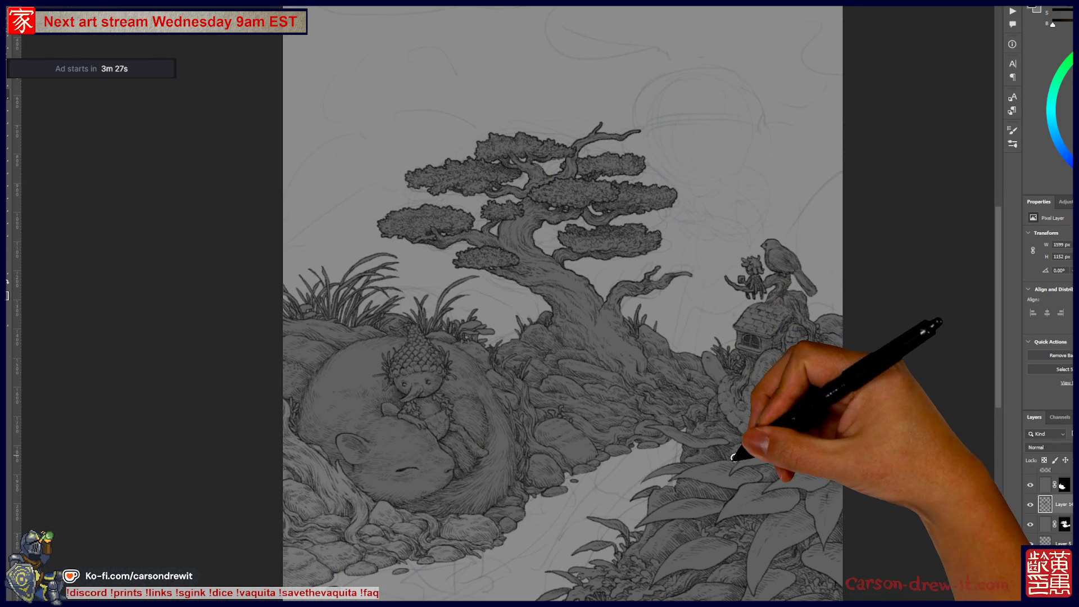
- Zoom in on the nymph and paint refinement strokes on the branches beside her
drag(734, 456, 738, 405)
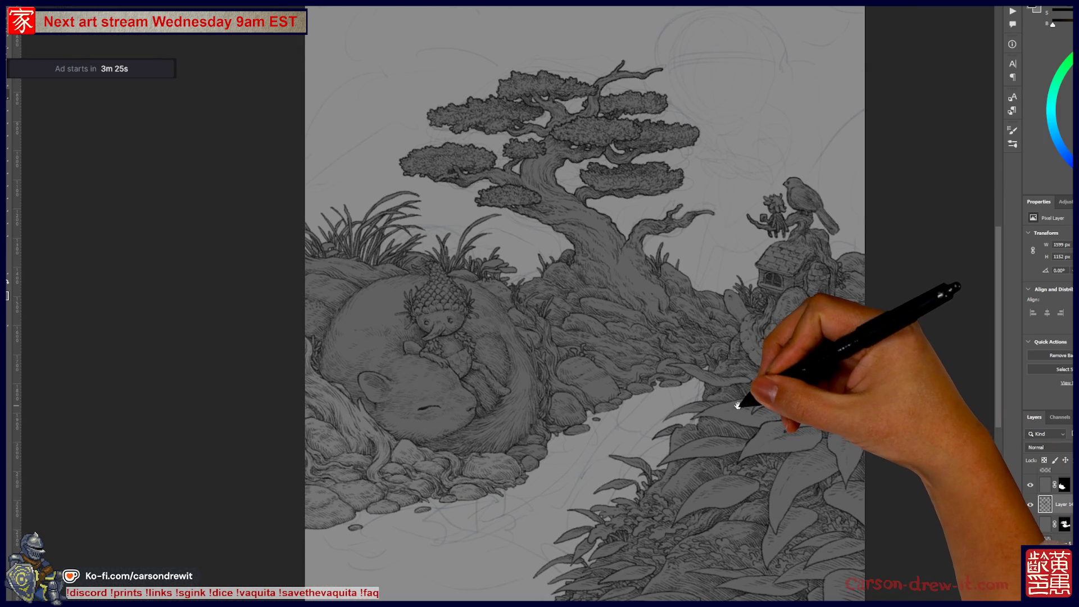
key(ctrl+plus)
mouse_move(569, 305)
mouse_down()
mouse_move(591, 313)
mouse_move(594, 346)
mouse_move(559, 357)
mouse_move(578, 289)
mouse_up()
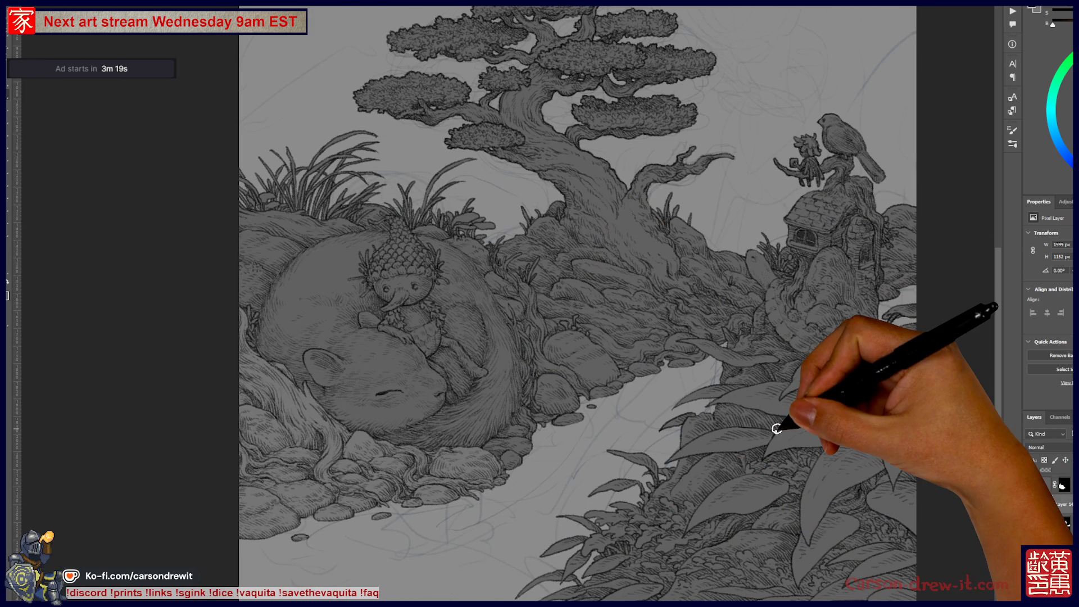
mouse_move(776, 432)
mouse_down()
mouse_move(734, 366)
mouse_move(735, 410)
mouse_move(831, 373)
mouse_move(827, 393)
mouse_up()
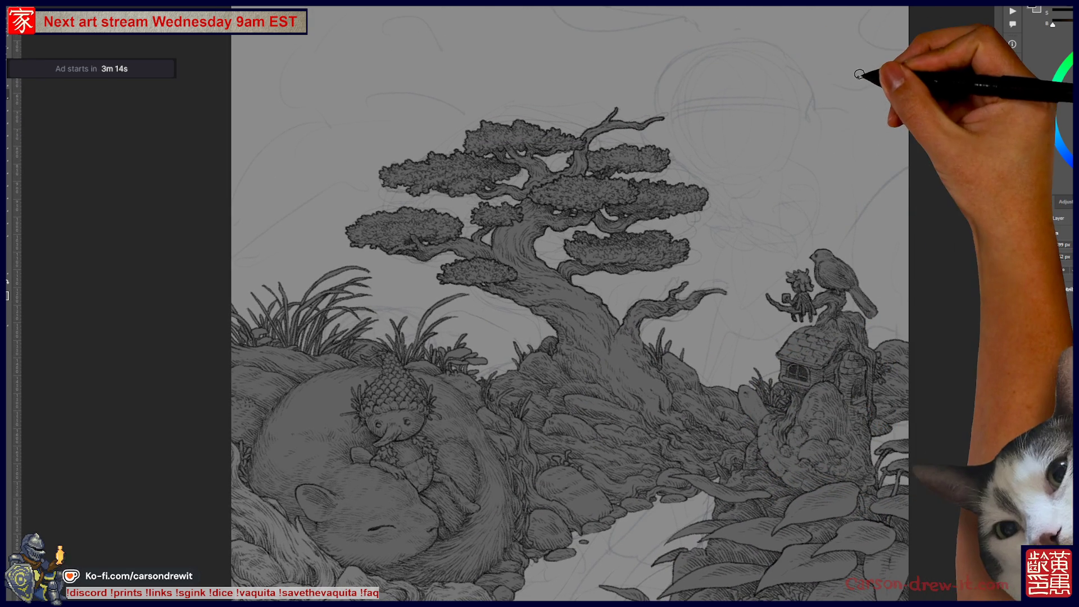
scroll(684, 332, down, 6)
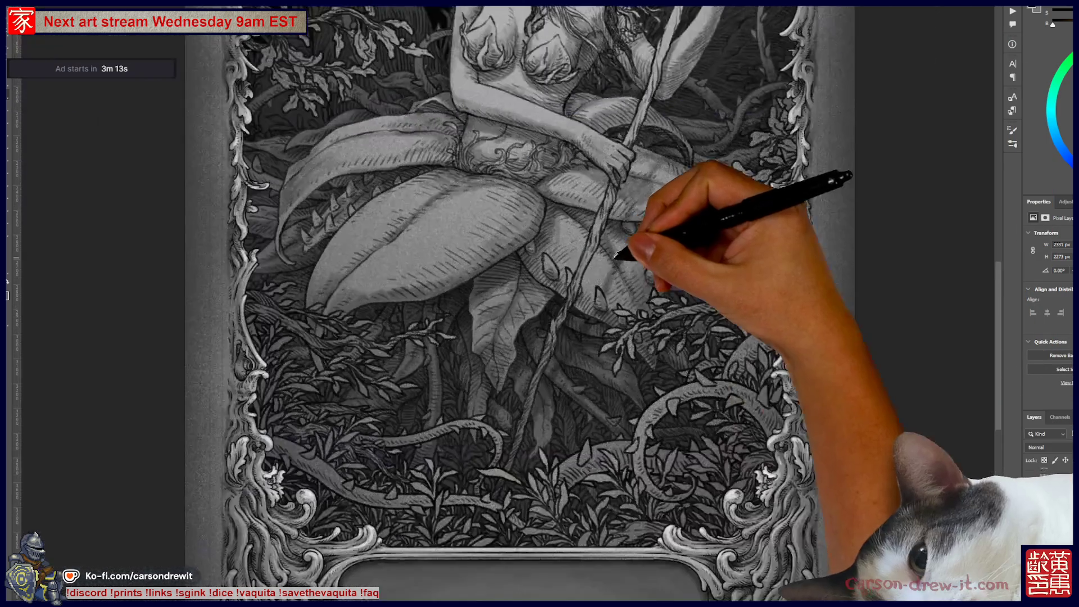
scroll(685, 332, down, 5)
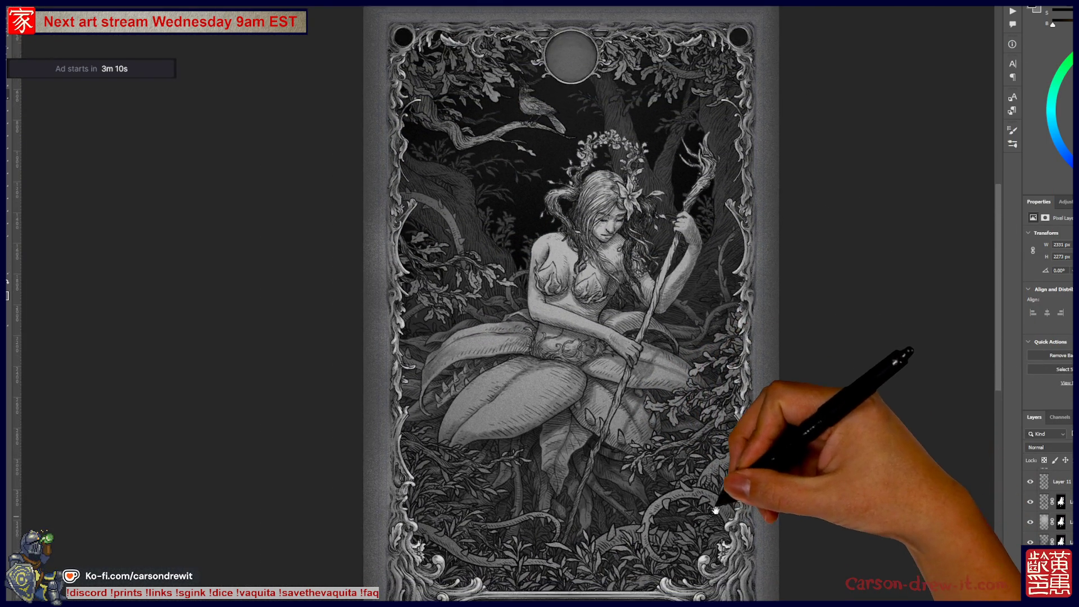
drag(716, 510, 702, 444)
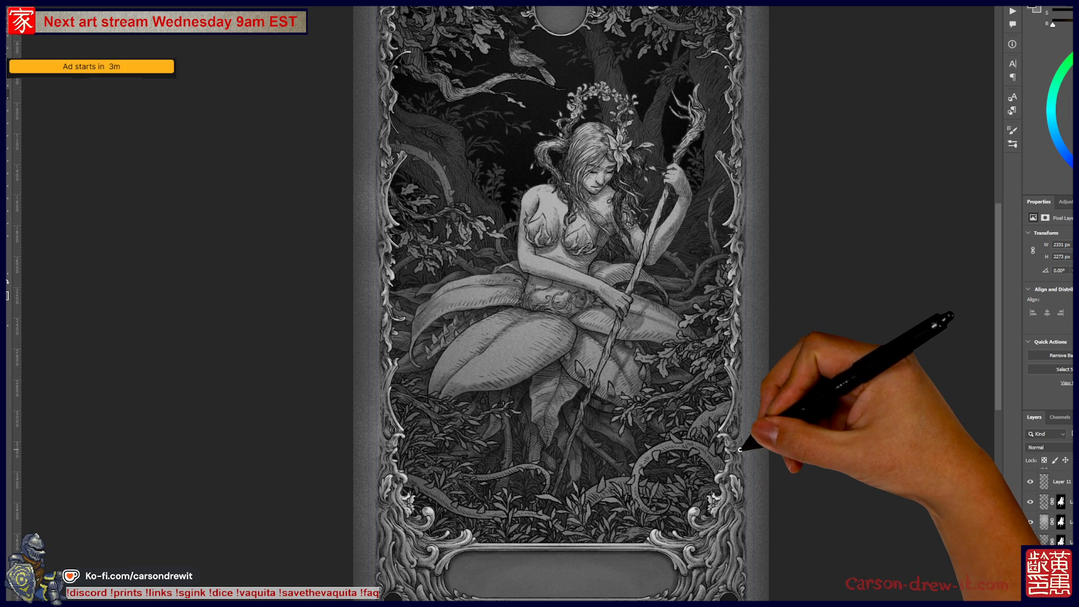
scroll(619, 198, up, 2)
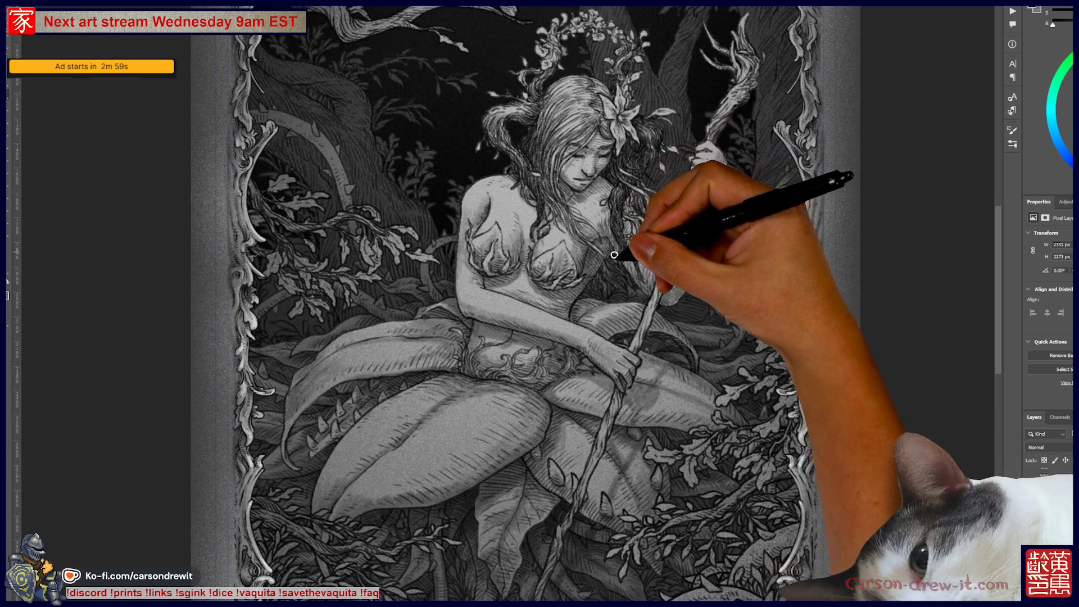
mouse_move(641, 365)
mouse_down()
mouse_move(686, 387)
mouse_move(620, 279)
mouse_up()
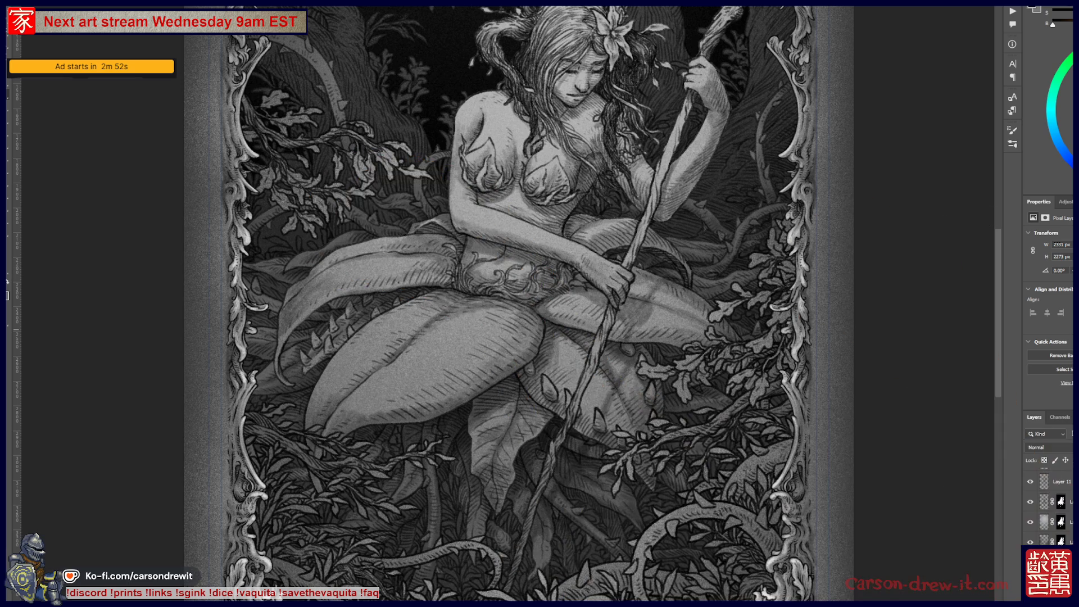
mouse_move(542, 233)
mouse_down()
mouse_move(542, 296)
mouse_move(650, 373)
mouse_up()
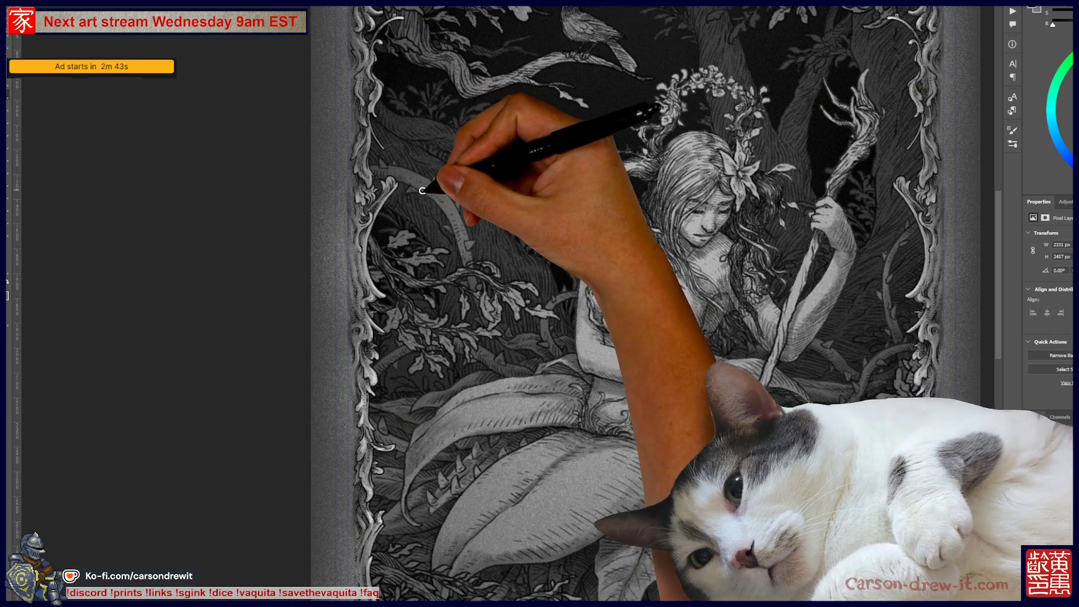
drag(441, 180, 439, 207)
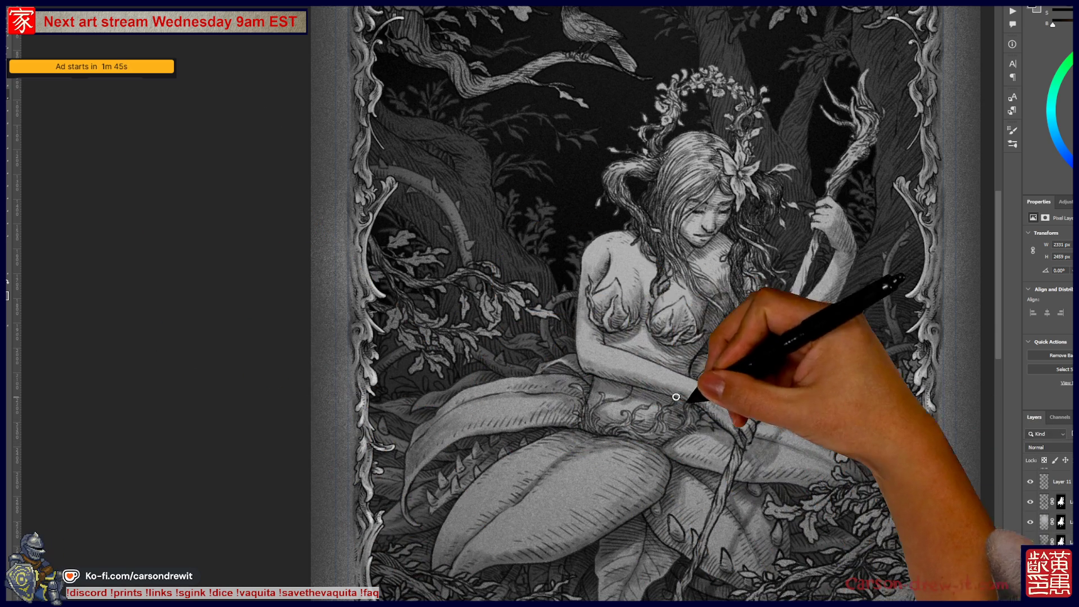
- Zoom out to fit the whole framed card, including the bottom plaque, in view
key(ctrl+minus)
mouse_move(717, 446)
mouse_down()
mouse_move(646, 306)
mouse_move(699, 445)
mouse_move(661, 457)
mouse_up()
key(ctrl+minus)
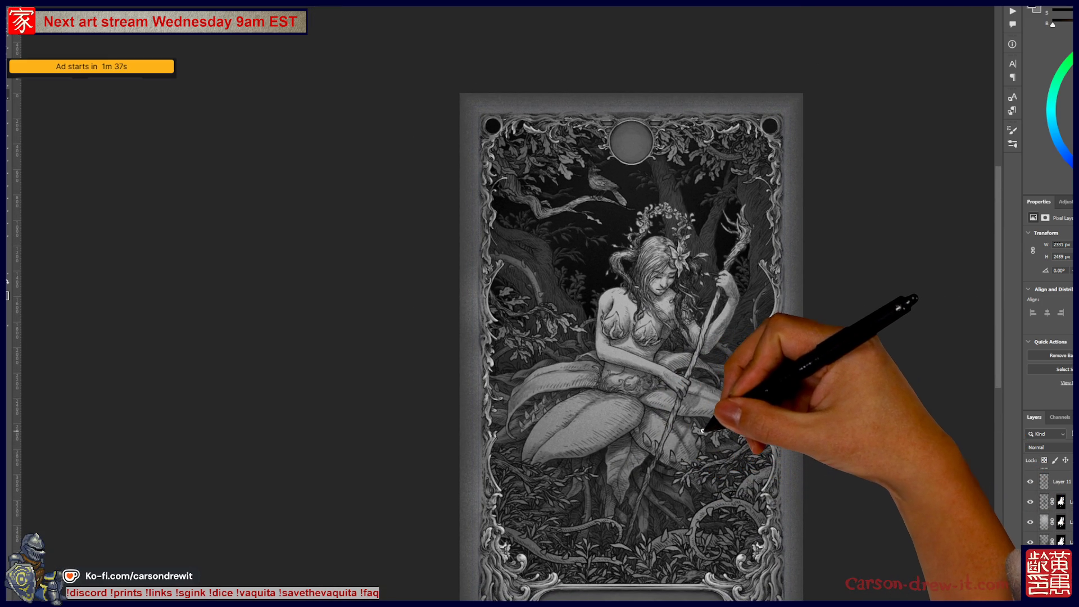
- Select the masked layer, zoom into the branch and bird, then switch to the scores board document
scroll(704, 426, up, 1)
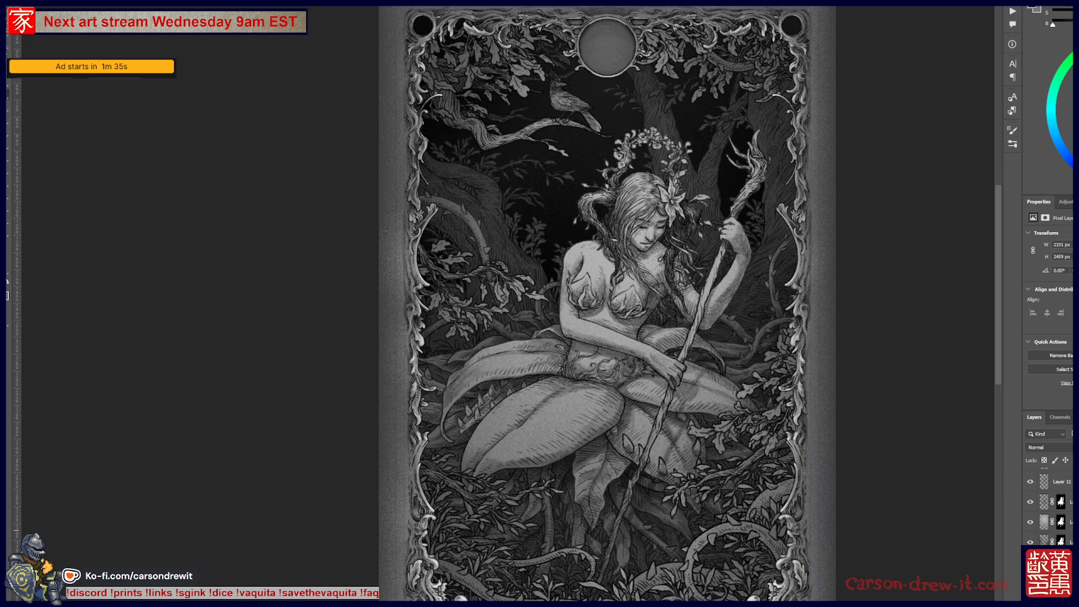
scroll(1051, 506, down, 2)
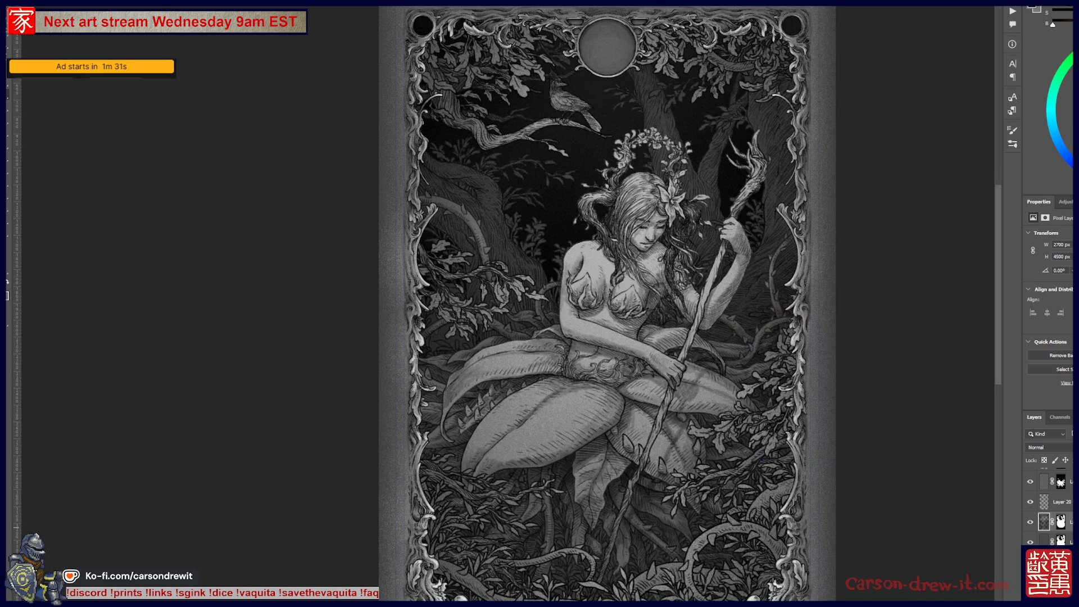
click(1069, 524)
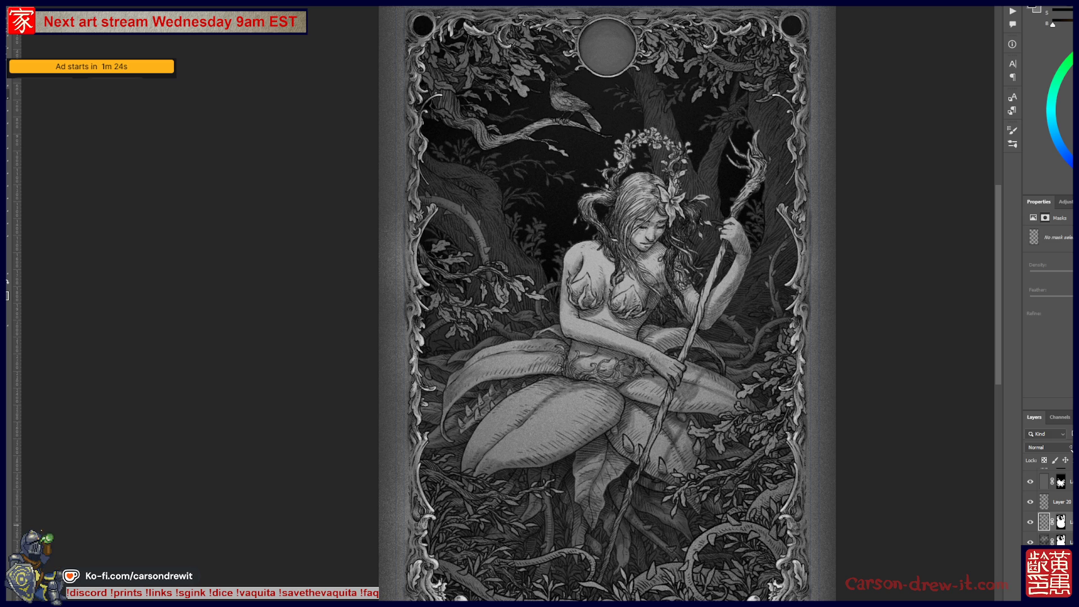
scroll(574, 285, up, 5)
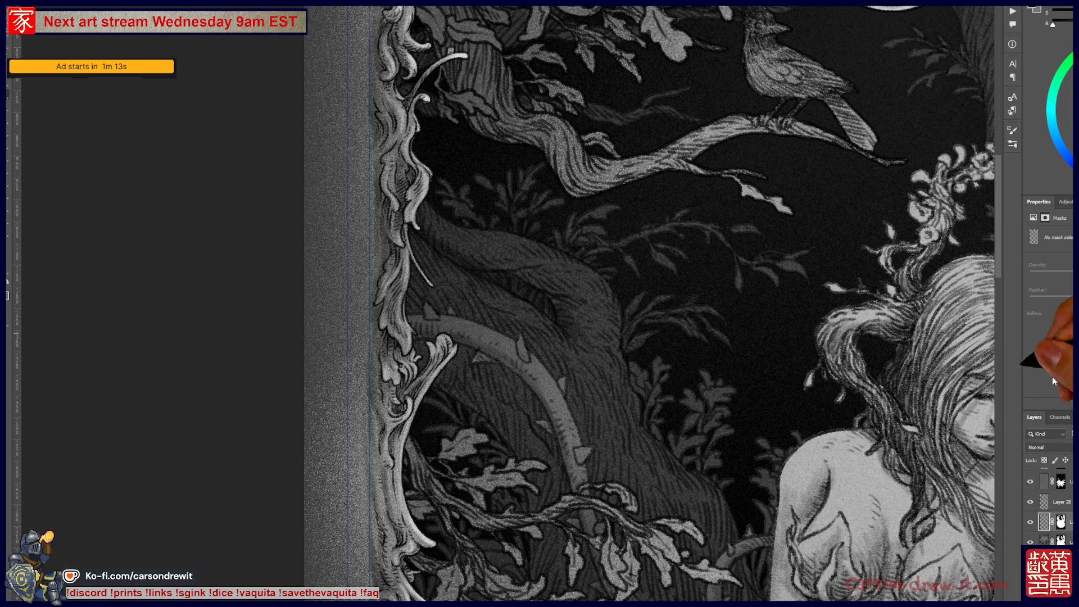
key(ctrl+Tab)
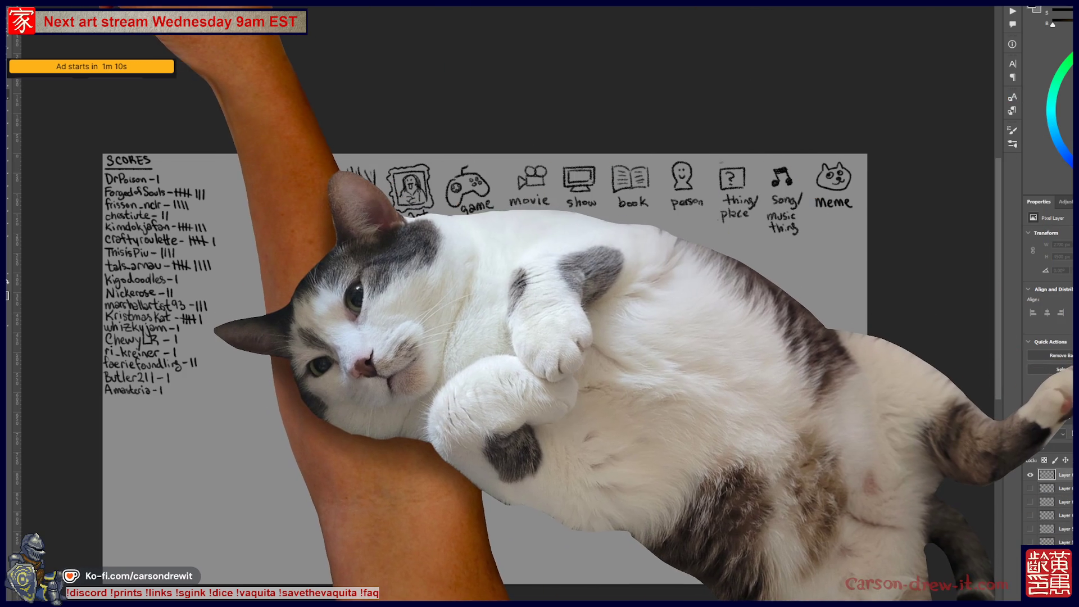
- Choose the Noisy Refinement Lines preset from the Brush Preset picker
click(40, 25)
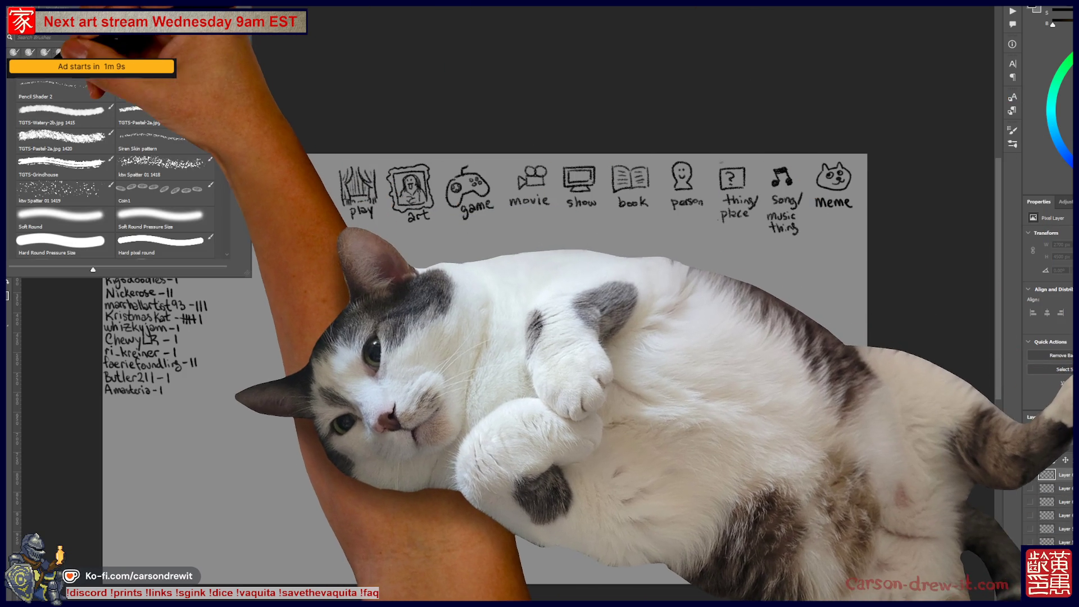
scroll(188, 119, up, 2)
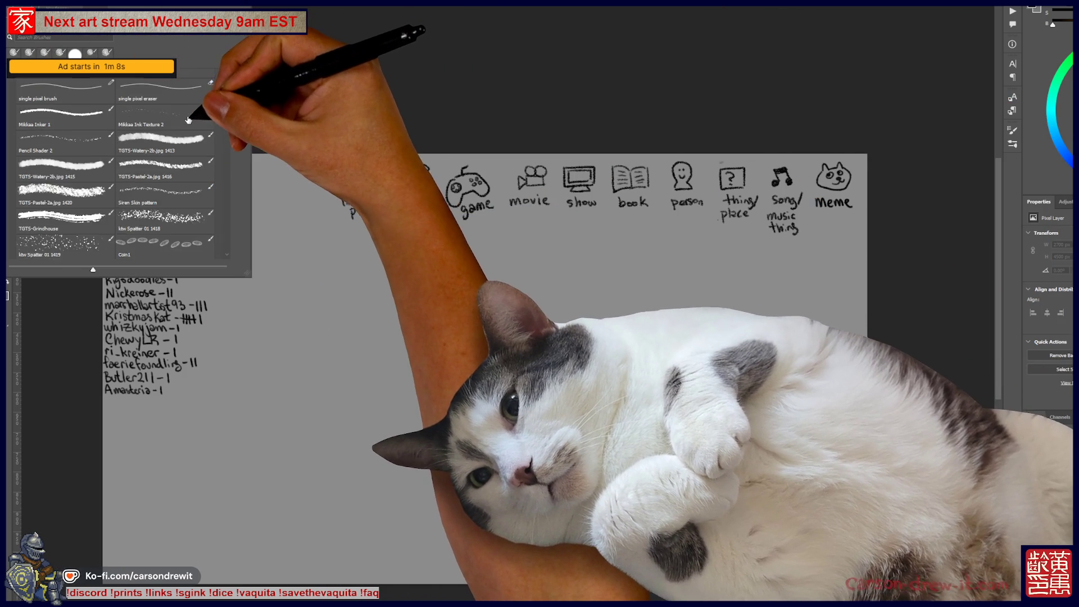
scroll(168, 122, up, 2)
double_click(150, 123)
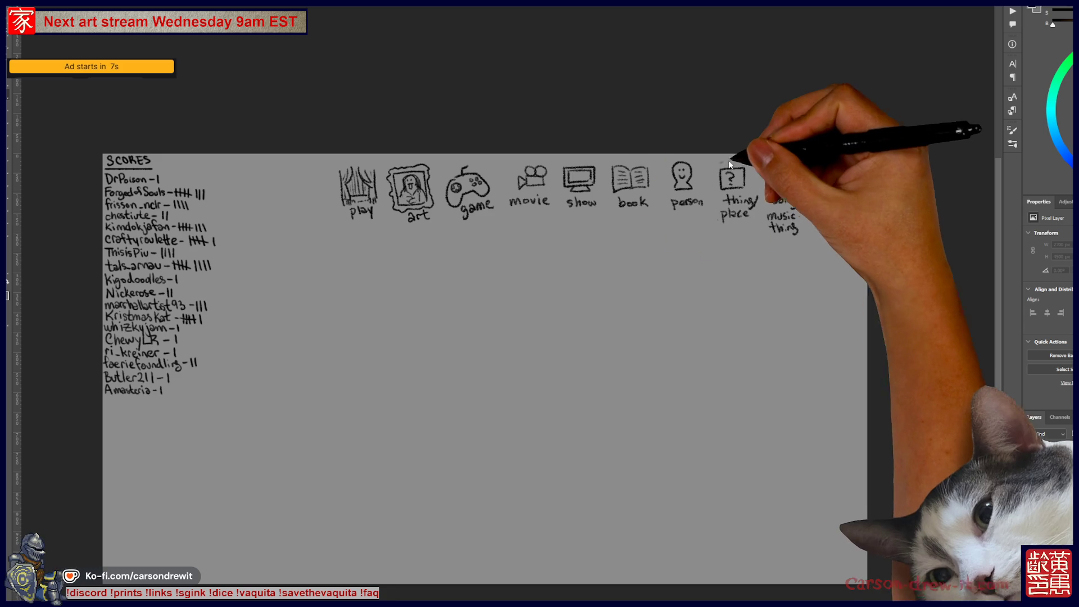
- Zoom into the icon row and draw a circle around the movie icon
scroll(595, 230, up, 5)
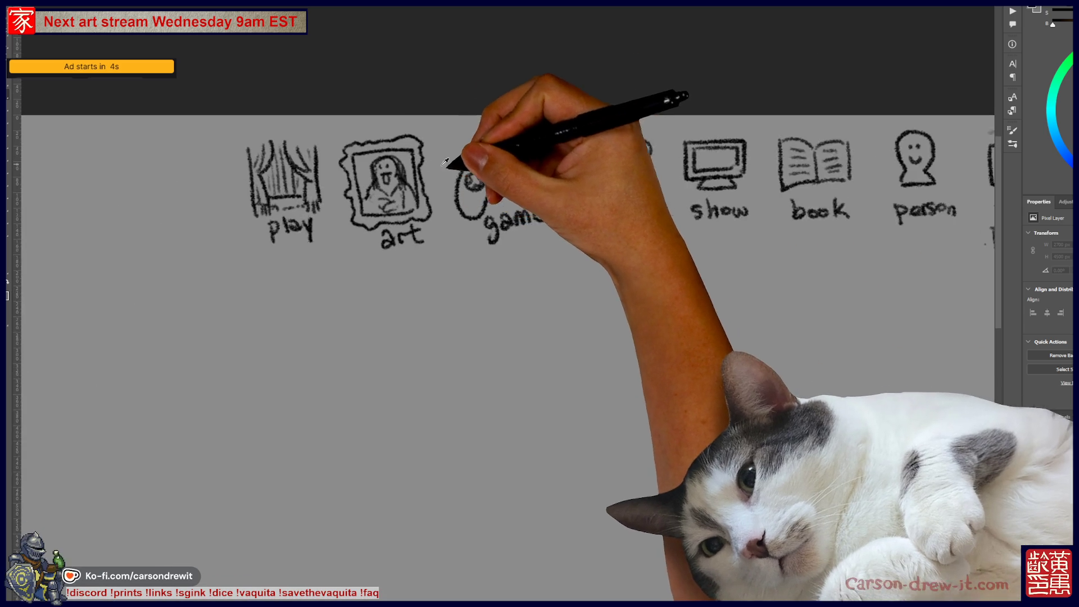
drag(594, 230, 570, 229)
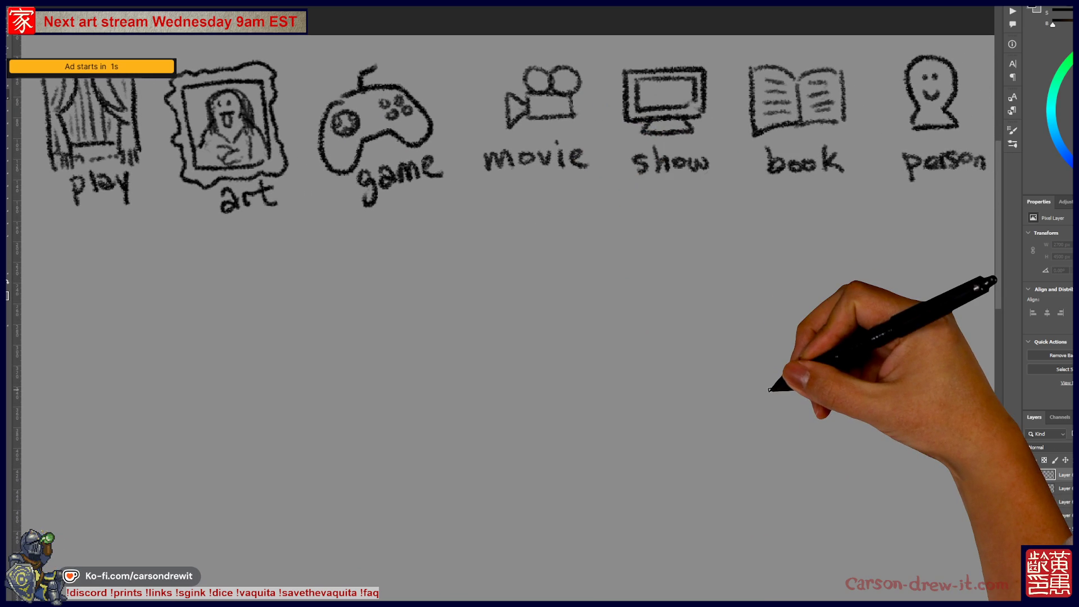
mouse_move(512, 123)
mouse_down()
mouse_move(419, 180)
mouse_move(440, 188)
mouse_up()
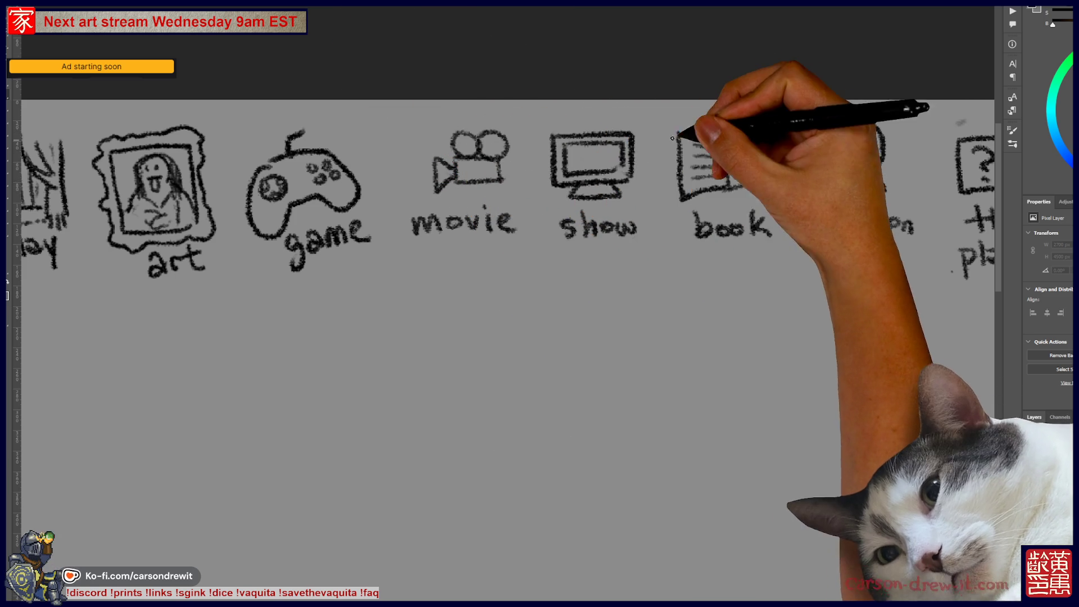
mouse_move(639, 102)
mouse_down()
mouse_move(609, 84)
mouse_move(503, 99)
mouse_move(603, 99)
mouse_up()
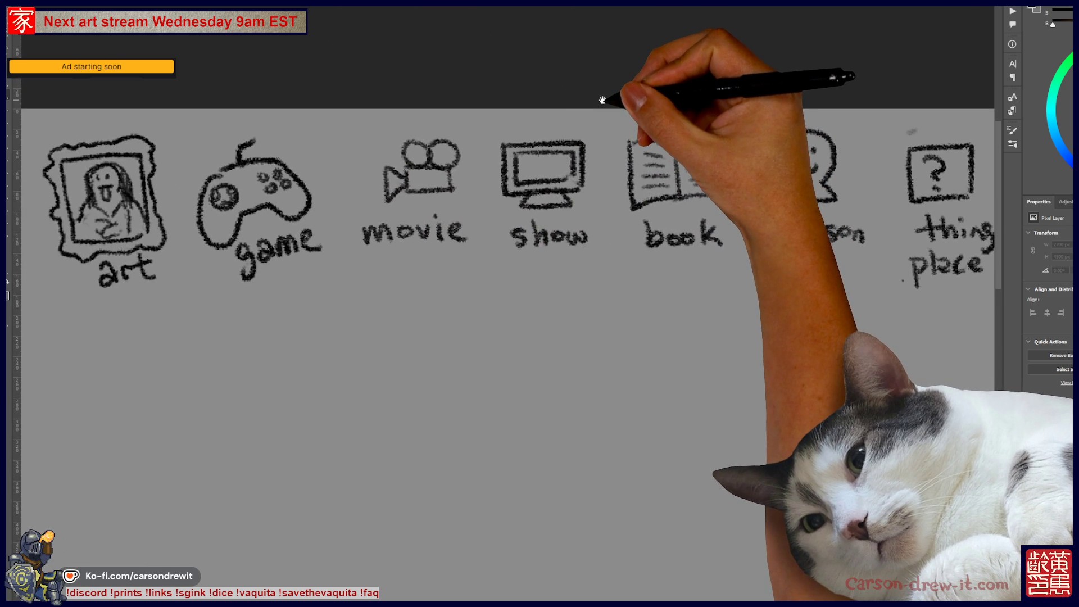
drag(400, 282, 495, 274)
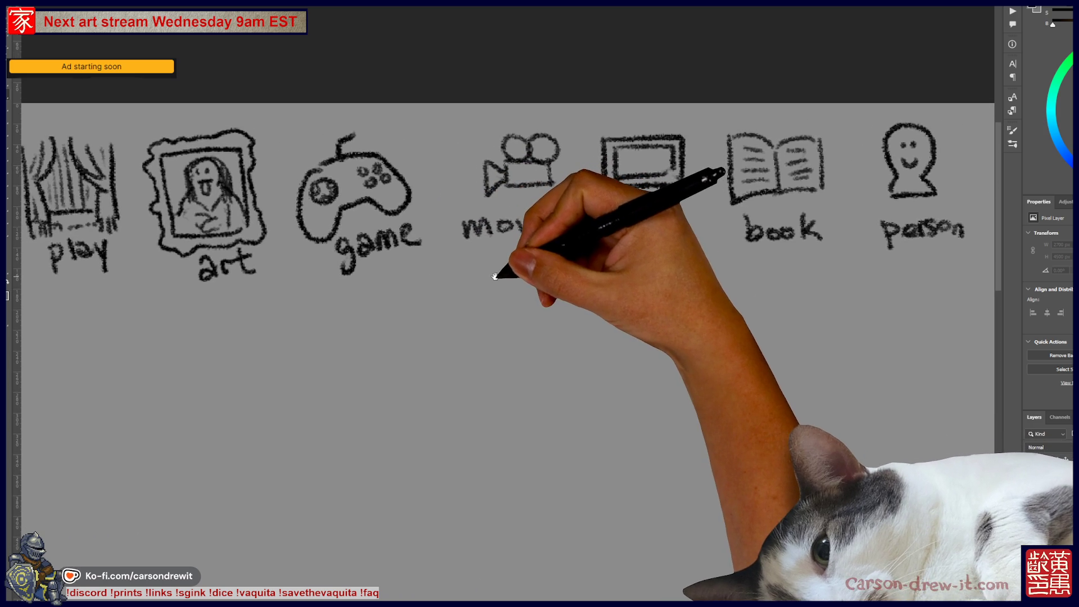
mouse_move(493, 116)
mouse_down()
mouse_move(591, 217)
mouse_move(493, 119)
mouse_up()
mouse_move(431, 299)
mouse_down()
mouse_move(443, 149)
mouse_move(400, 200)
mouse_up()
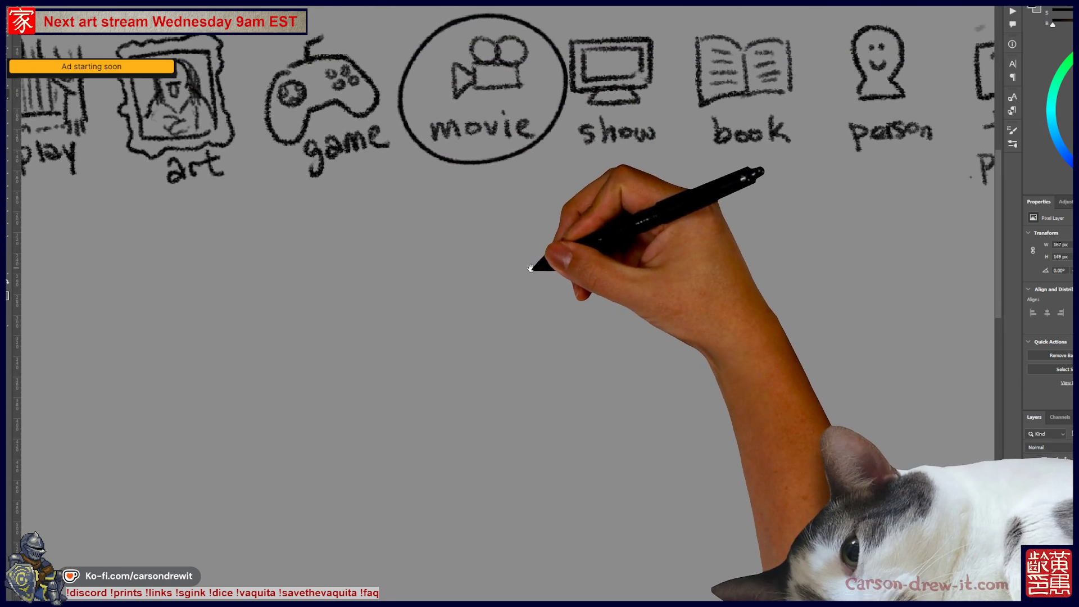
- Draw two blank underlines beneath the icon row and zoom out to see it
drag(367, 248, 712, 244)
drag(665, 385, 611, 299)
key(ctrl+minus)
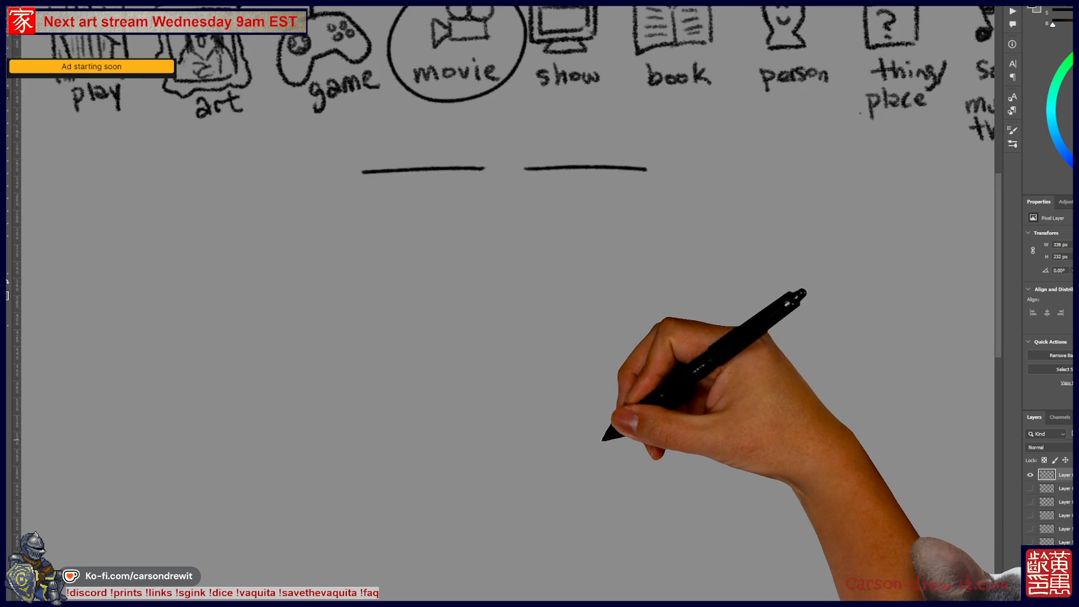
- Sketch a round face with an ear and motion lines, undoing two stray strokes
drag(626, 446, 631, 453)
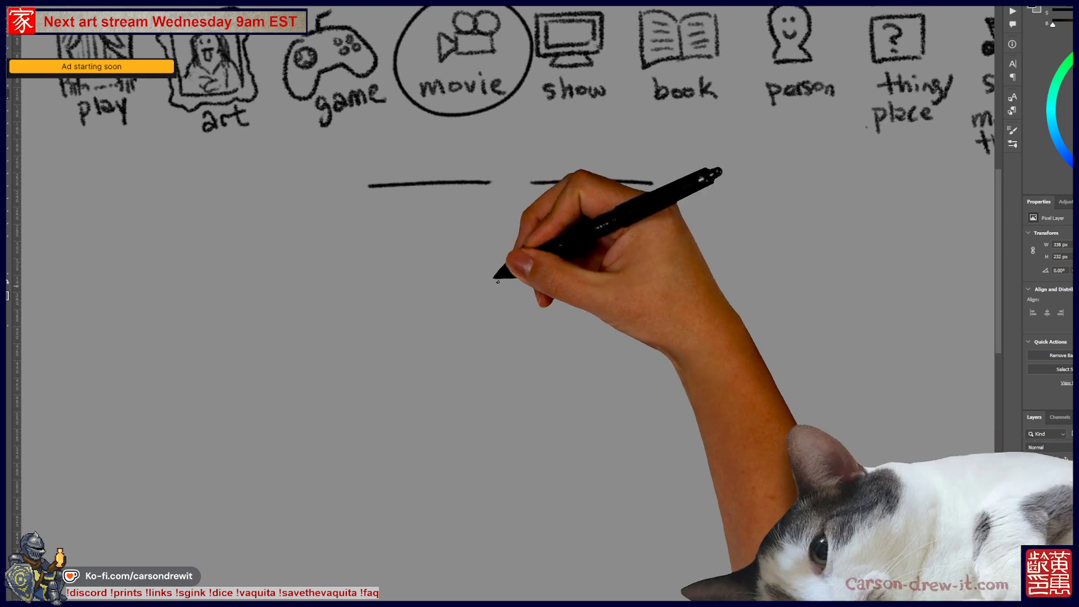
mouse_move(514, 322)
mouse_down()
mouse_move(597, 296)
mouse_move(532, 337)
mouse_move(590, 336)
mouse_up()
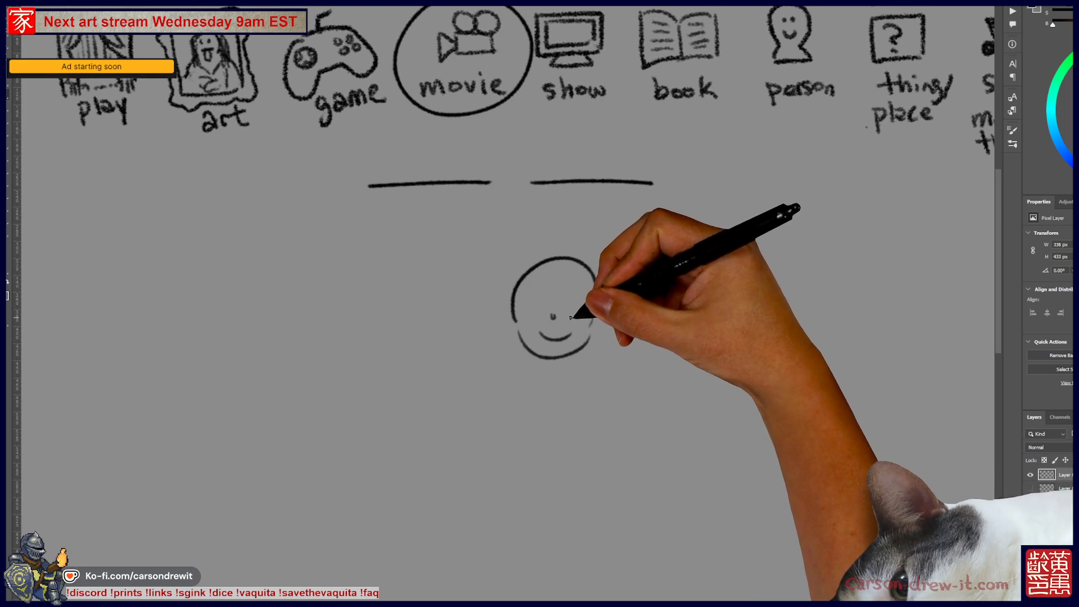
drag(525, 309, 520, 325)
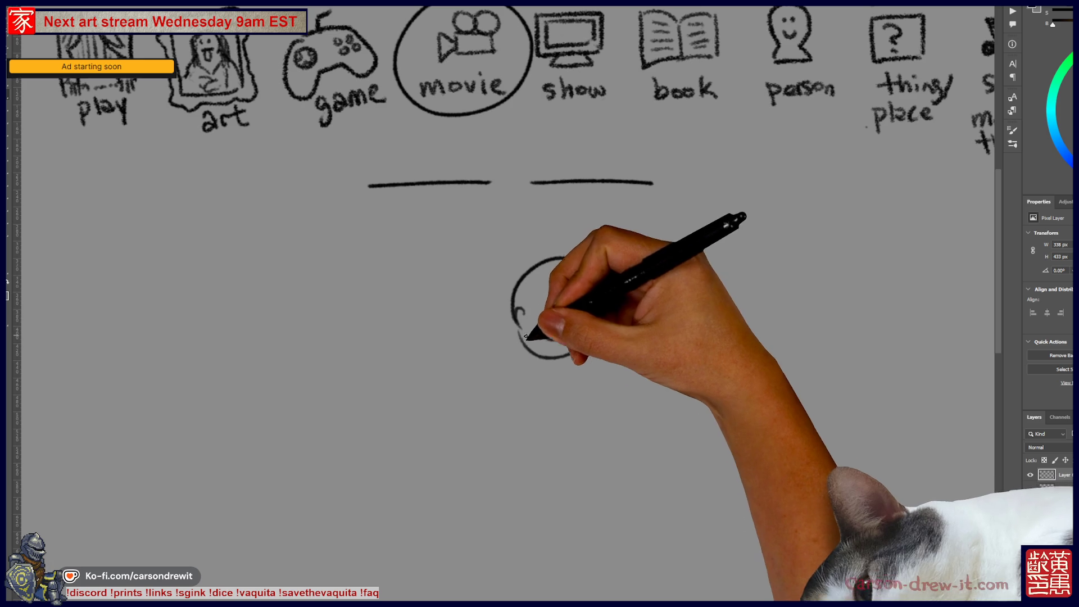
drag(614, 342, 678, 337)
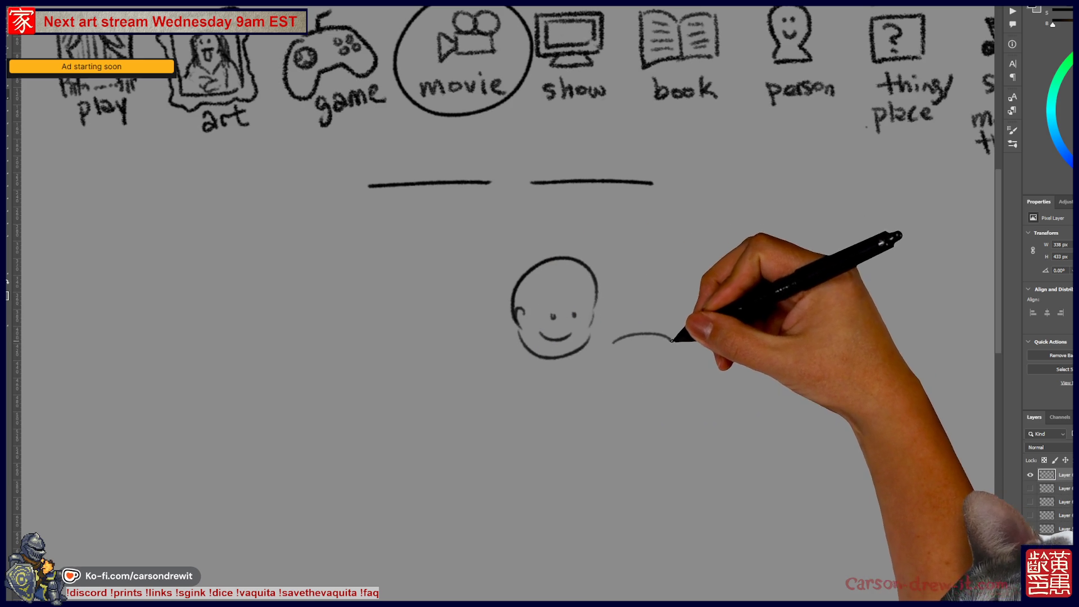
key(ctrl+z)
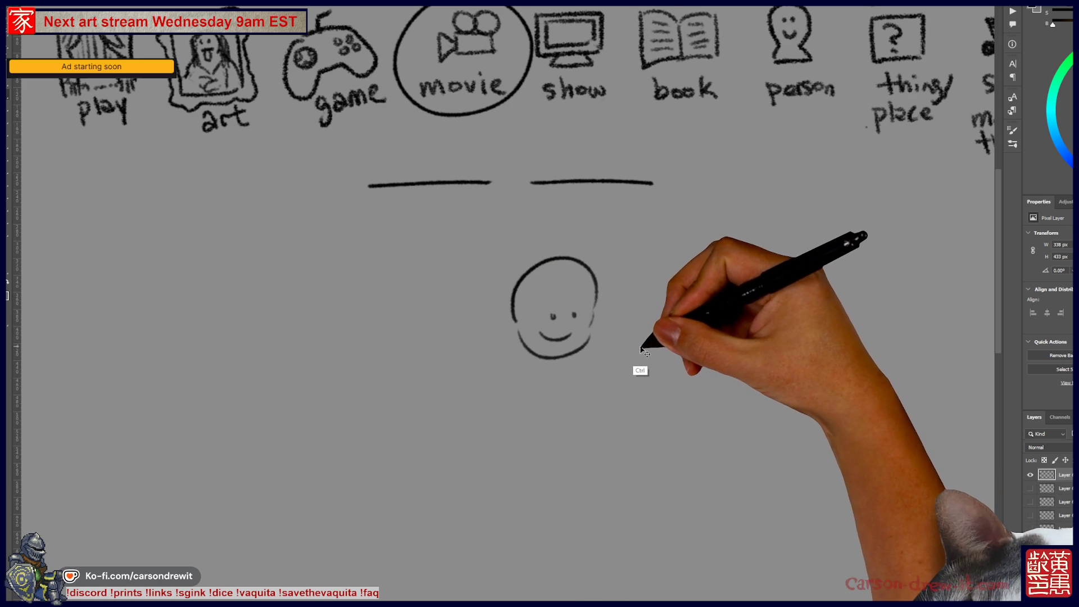
mouse_move(650, 328)
mouse_down()
mouse_move(664, 325)
mouse_move(646, 341)
mouse_move(684, 342)
mouse_move(681, 332)
mouse_up()
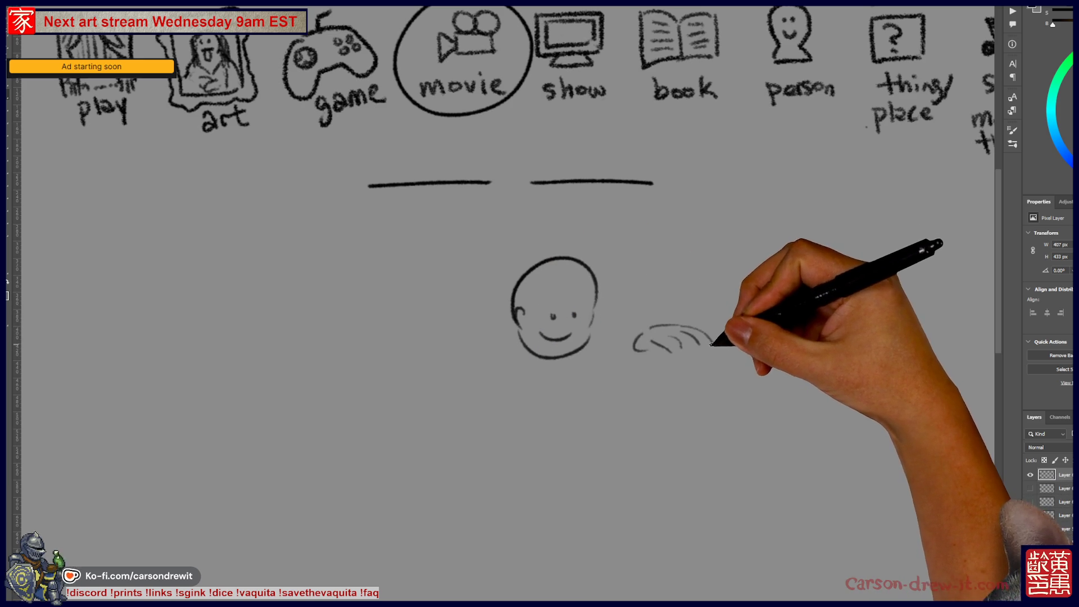
key(ctrl+z)
key(ctrl+z)
drag(608, 391, 579, 351)
drag(621, 287, 666, 284)
drag(653, 267, 668, 265)
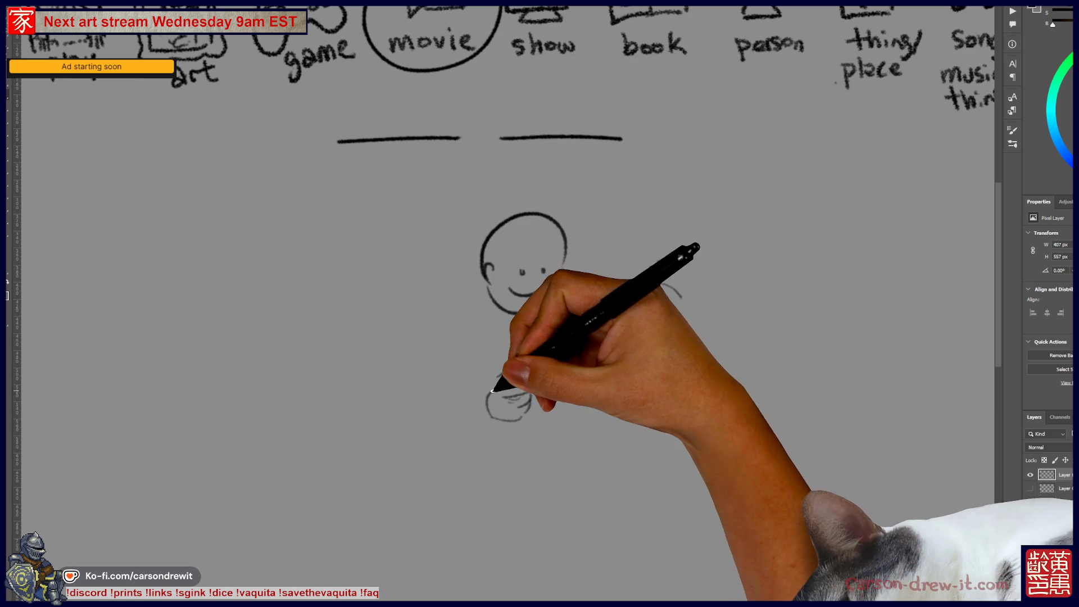
- Add the body arc, fist and arm with motion lines, then circle the book category
drag(509, 374, 536, 382)
drag(469, 306, 470, 410)
drag(476, 346, 490, 365)
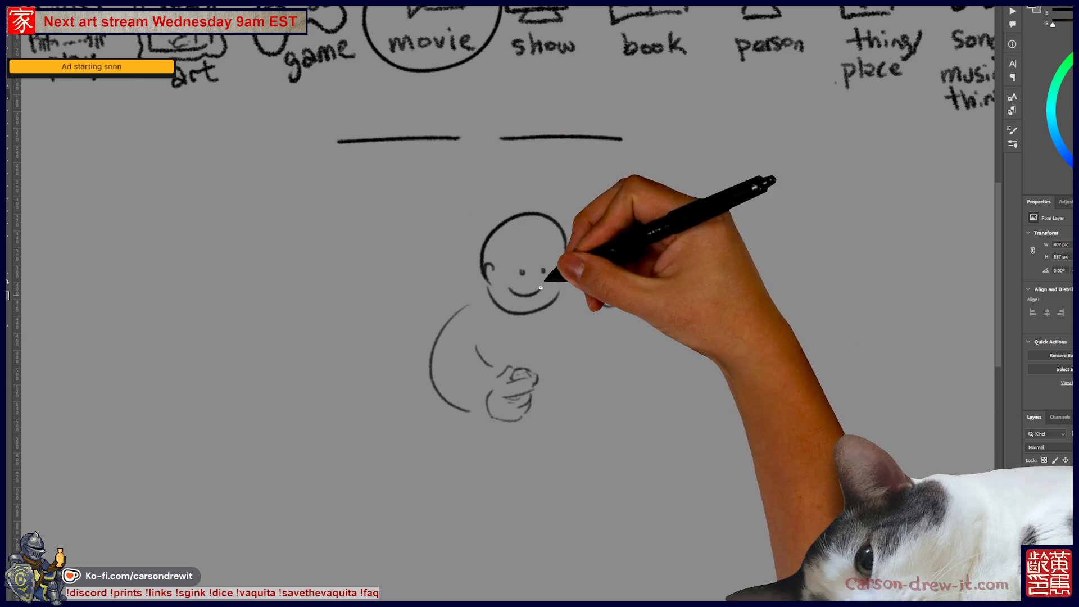
mouse_move(607, 292)
mouse_down()
mouse_move(604, 304)
mouse_move(683, 284)
mouse_move(666, 261)
mouse_up()
mouse_move(656, 301)
mouse_down()
mouse_move(675, 303)
mouse_move(688, 286)
mouse_up()
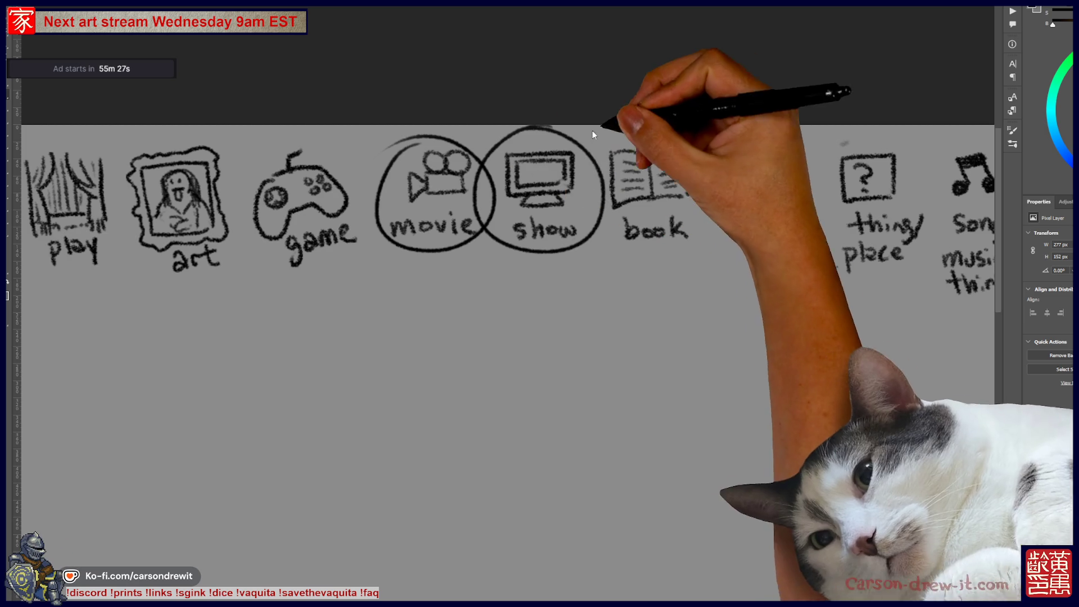
drag(637, 136, 710, 149)
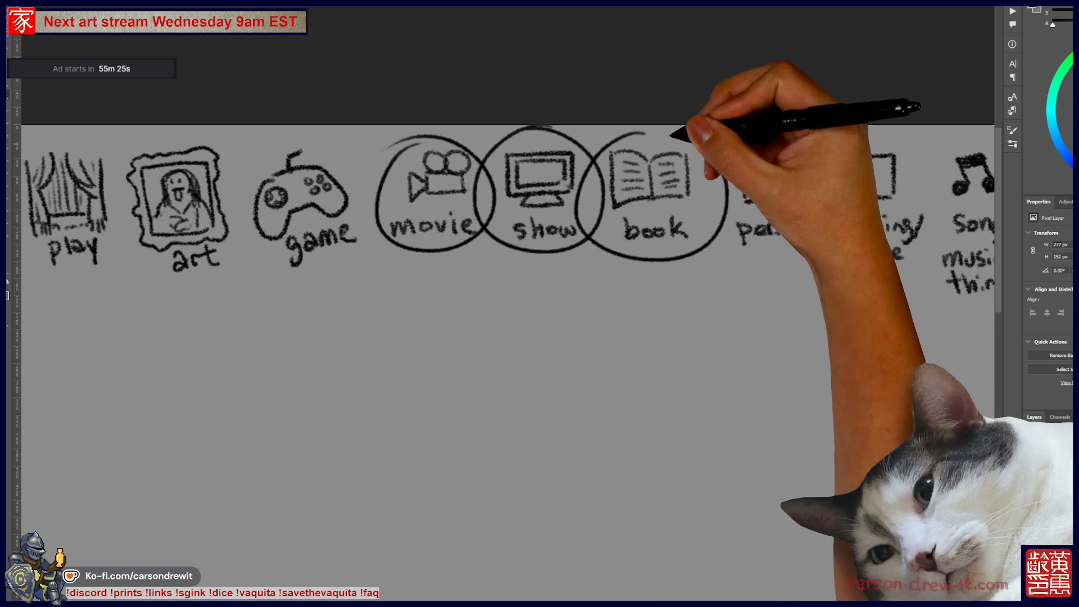
- Draw a long blank line under the category icons
scroll(686, 289, down, 3)
drag(508, 227, 696, 231)
mouse_move(737, 428)
mouse_down()
mouse_move(599, 425)
mouse_move(664, 416)
mouse_up()
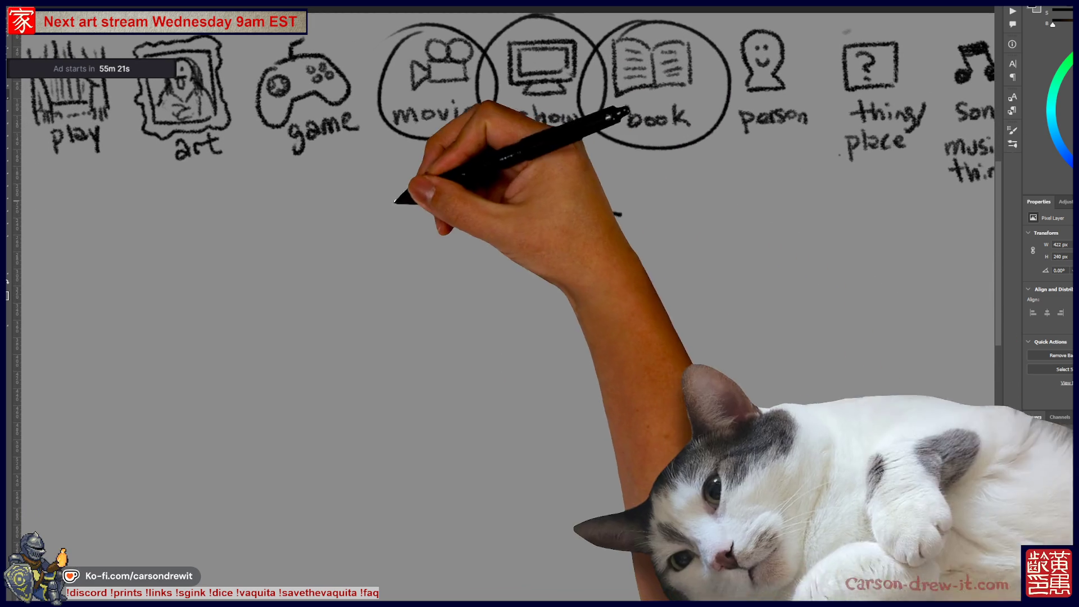
drag(597, 380, 638, 380)
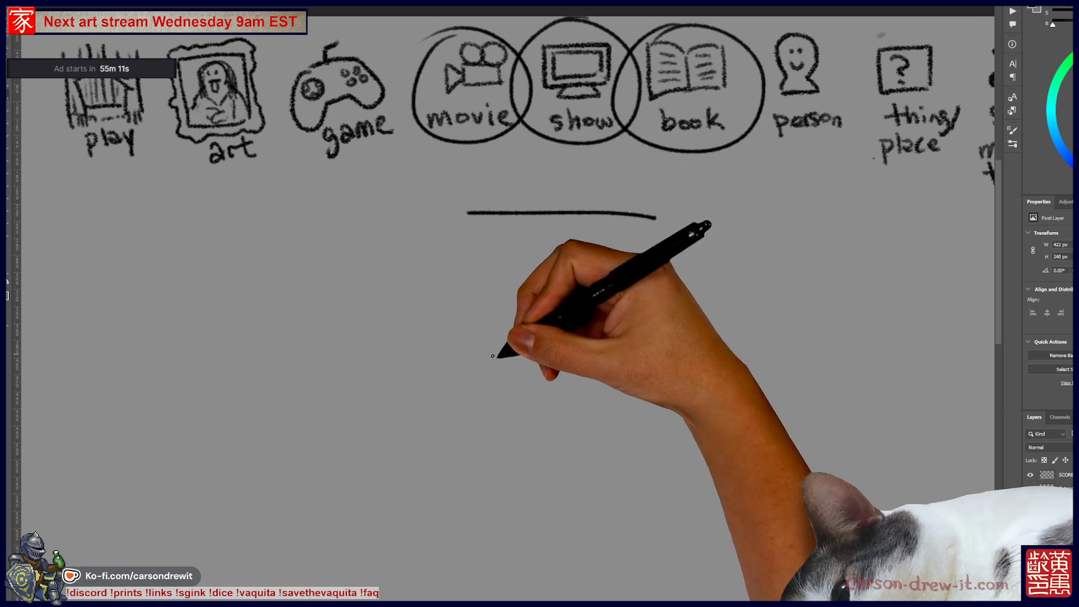
- Sketch a small standing figure with dot eyes pointing right, and start a large circle beside it
drag(419, 368, 458, 363)
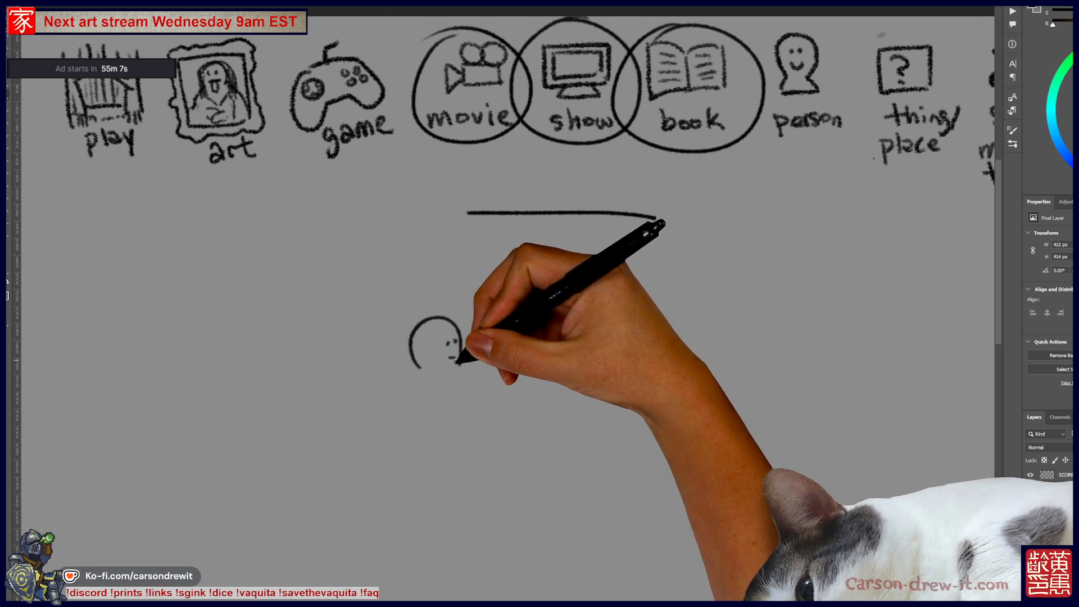
drag(472, 404, 424, 391)
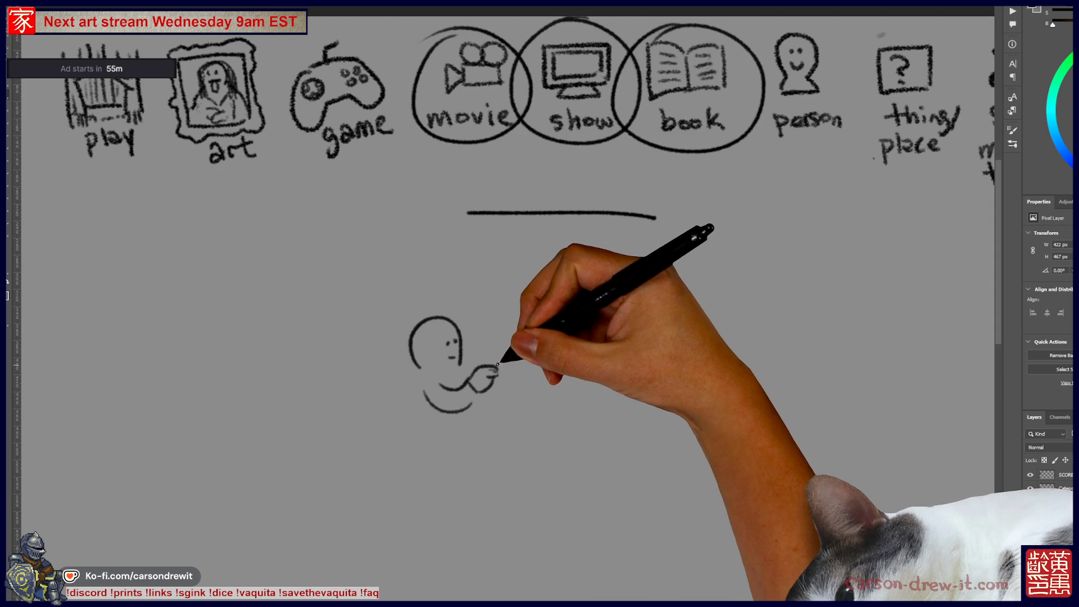
drag(493, 369, 514, 363)
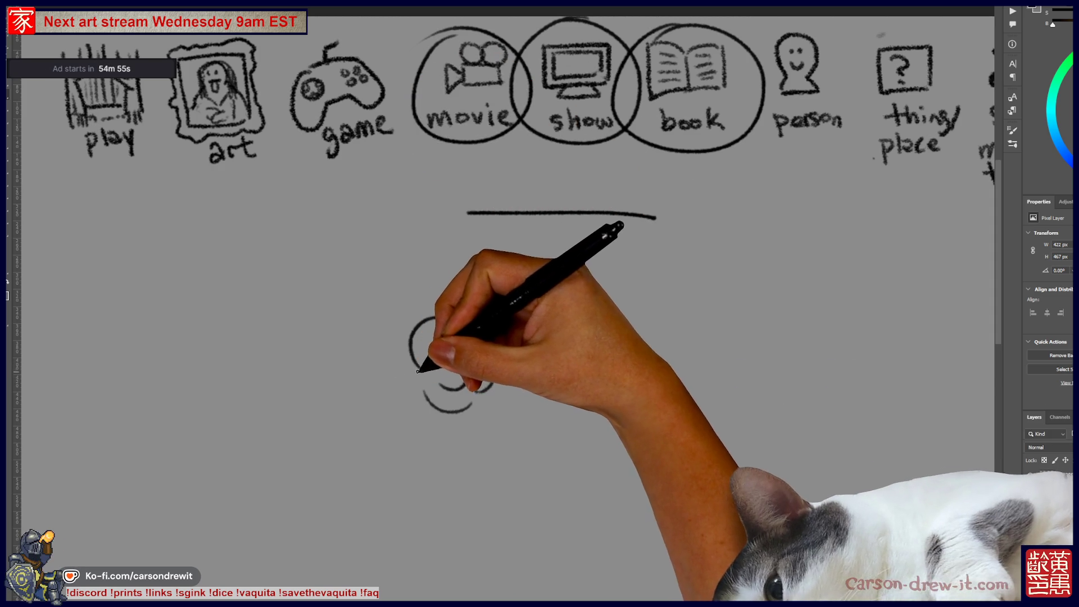
drag(419, 368, 409, 437)
click(448, 341)
click(456, 340)
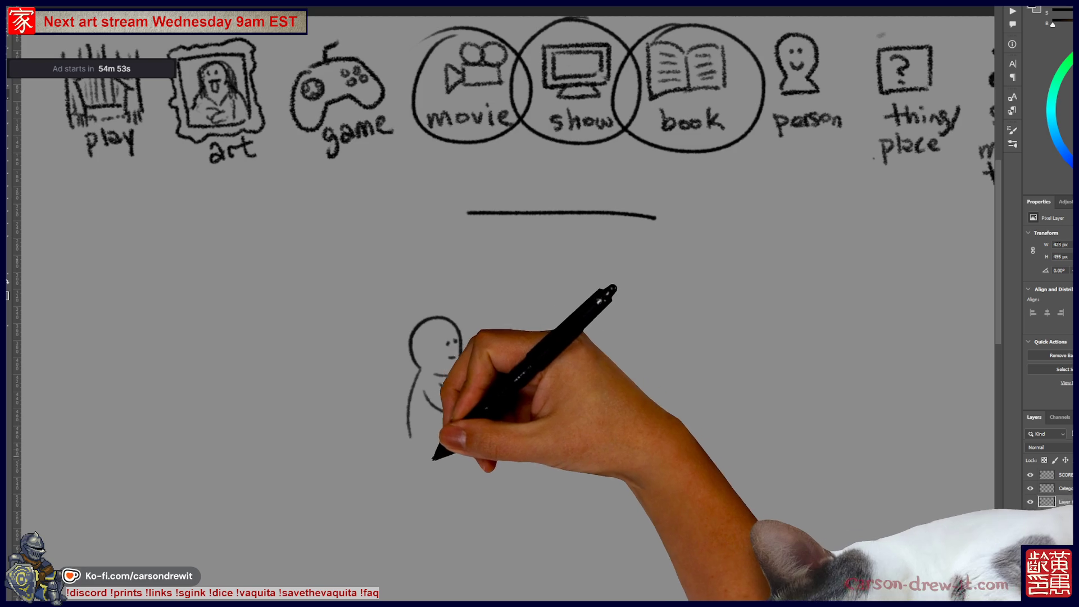
mouse_move(450, 435)
mouse_down()
mouse_move(412, 436)
mouse_move(414, 475)
mouse_move(471, 479)
mouse_up()
drag(440, 387, 477, 388)
drag(481, 369, 520, 364)
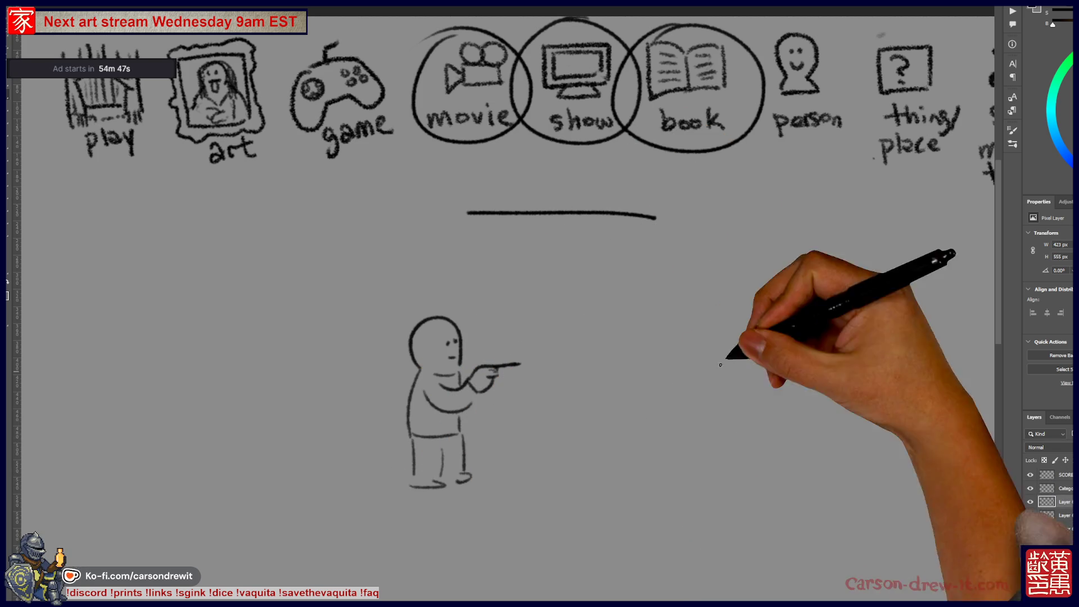
mouse_move(554, 401)
mouse_down()
mouse_move(576, 308)
mouse_move(622, 398)
mouse_move(579, 414)
mouse_move(657, 376)
mouse_up()
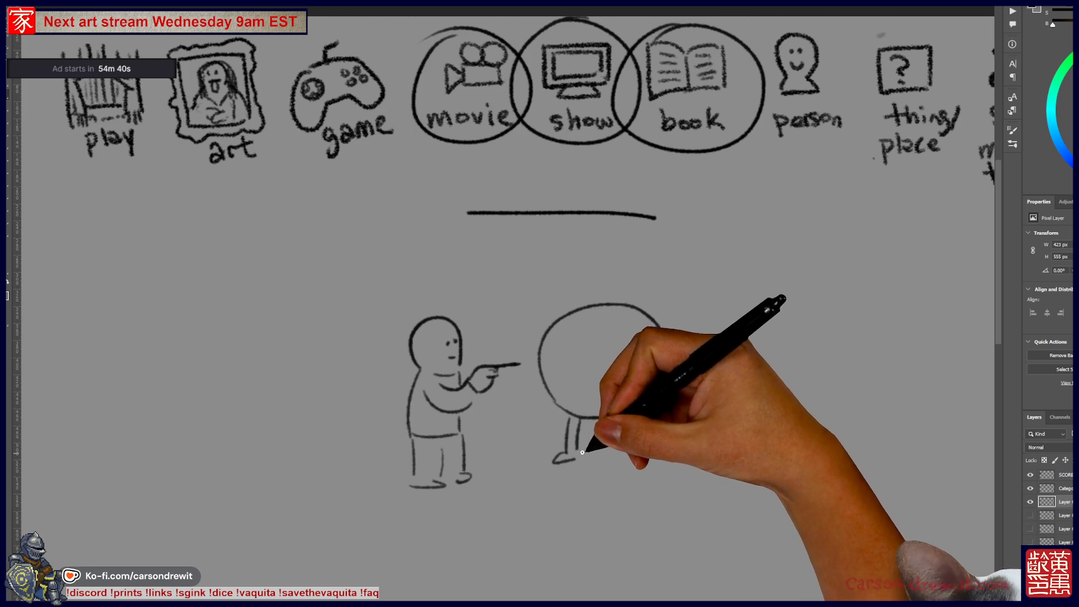
- Give the big circle a foot, a small hand, face marks and sweat-drop motion lines
drag(617, 452, 637, 459)
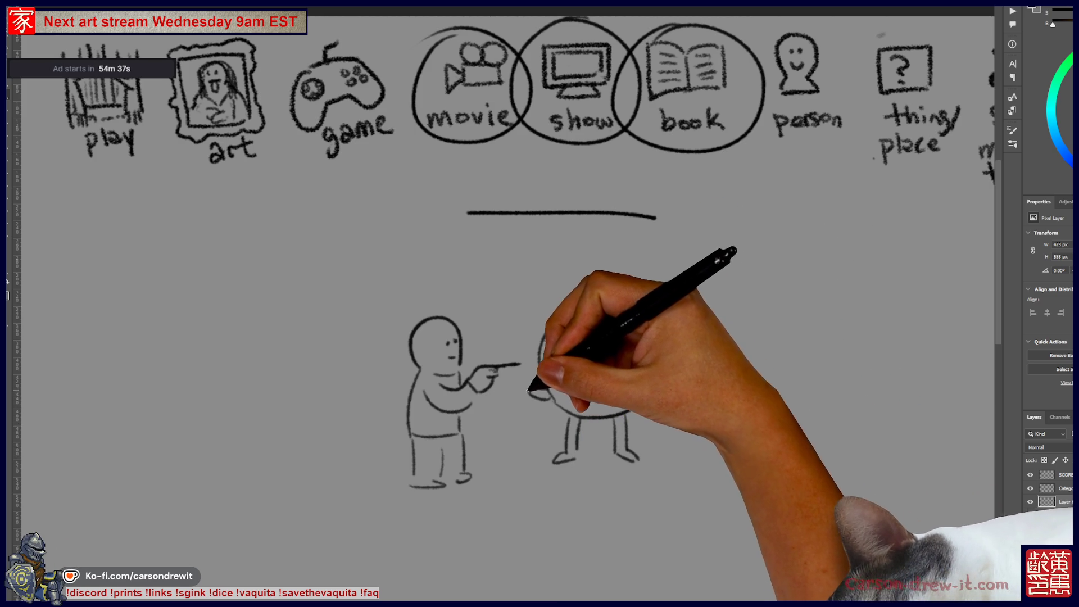
drag(529, 378, 516, 378)
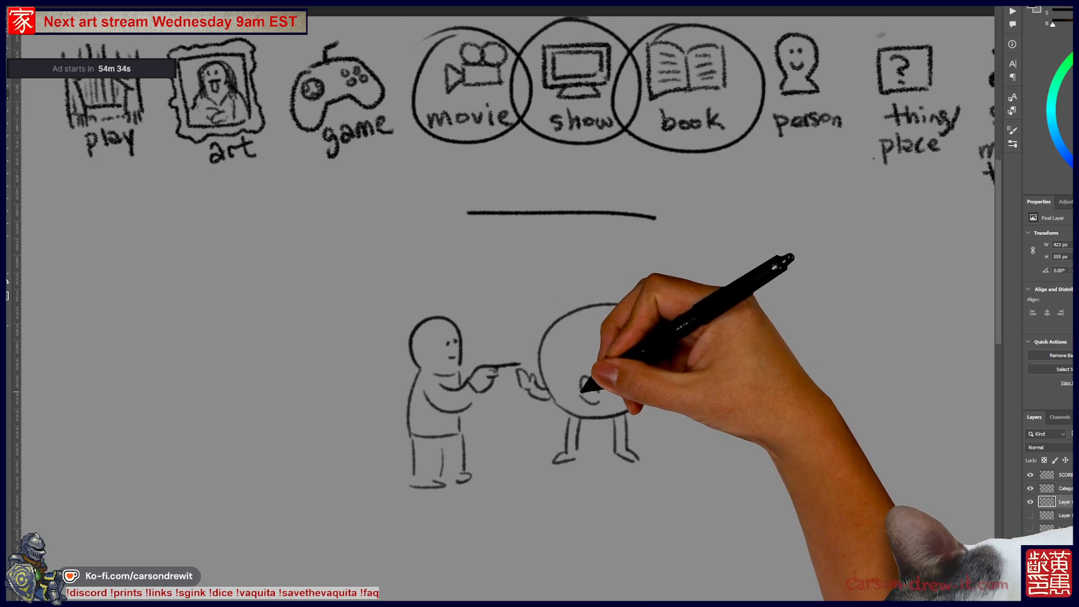
drag(625, 391, 629, 387)
drag(642, 323, 649, 341)
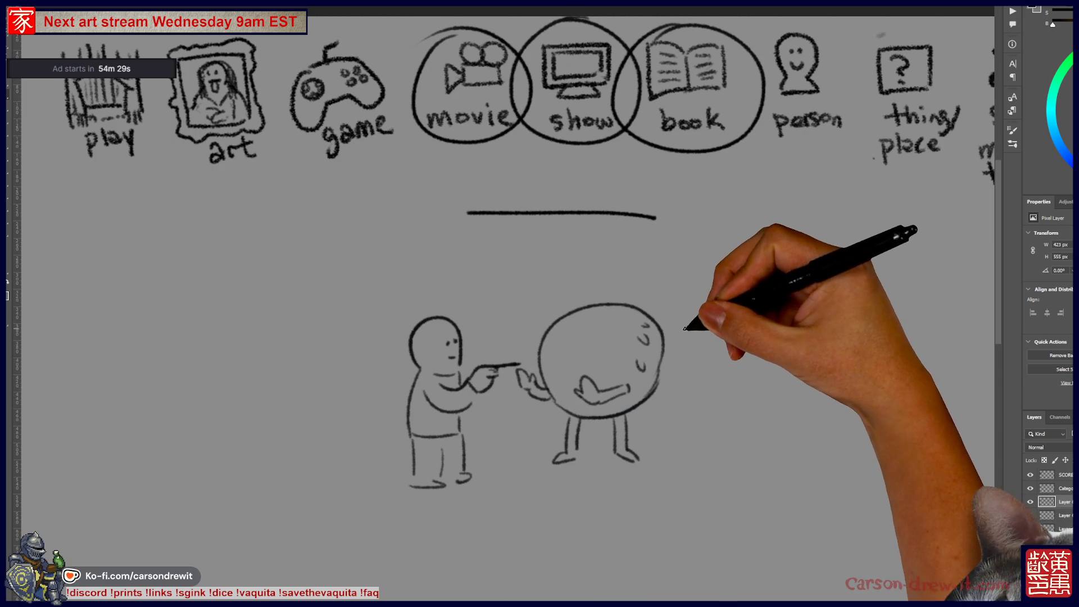
drag(519, 324, 539, 322)
drag(528, 339, 521, 344)
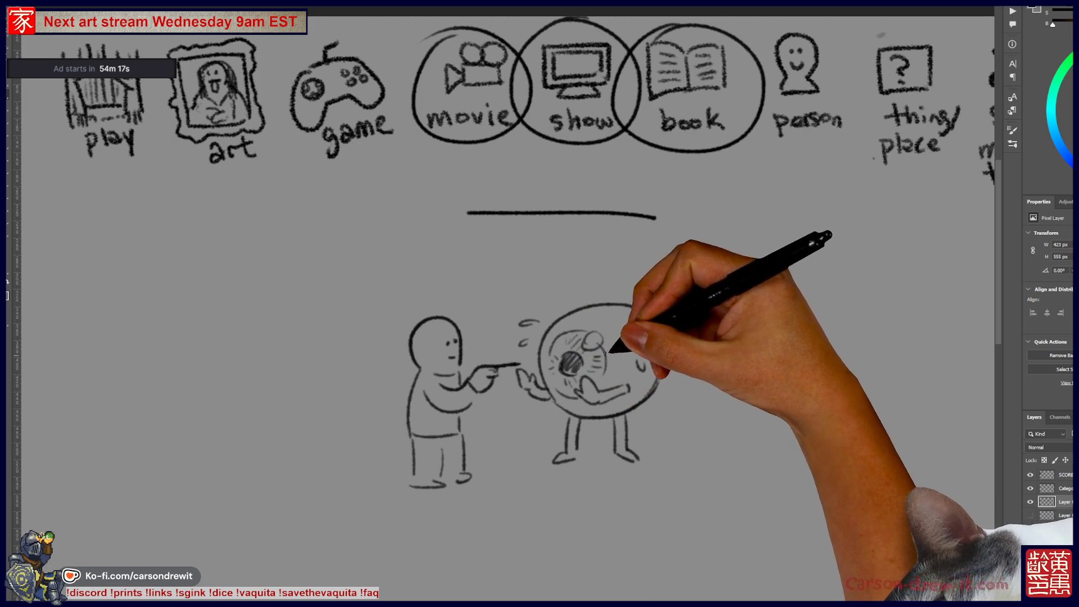
- Scroll below the first scene and begin a new outstretched-arm figure
scroll(645, 483, right, 2)
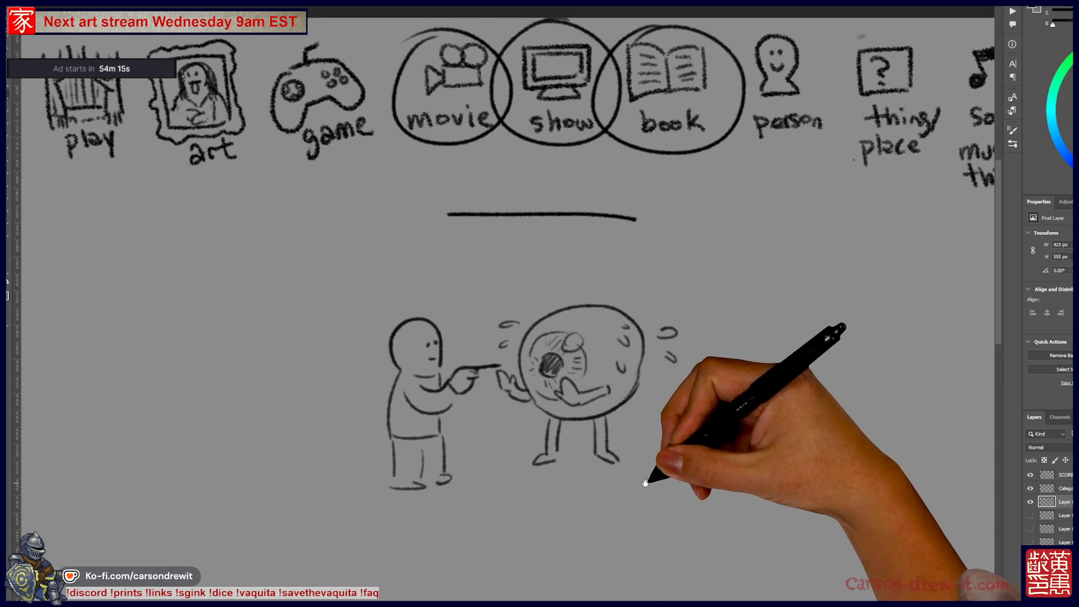
scroll(686, 489, up, 1)
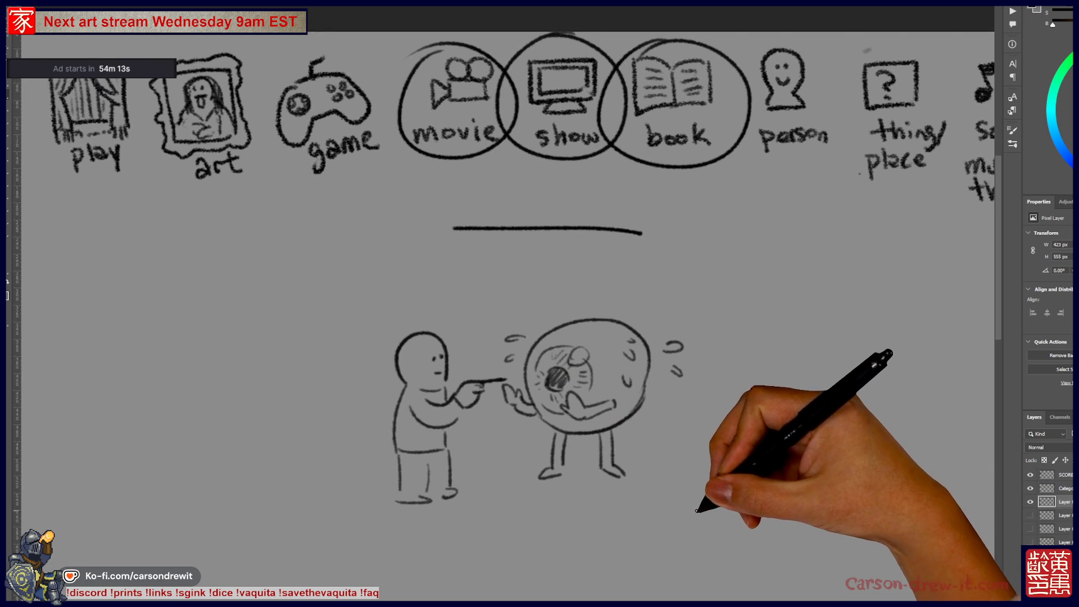
scroll(643, 474, down, 3)
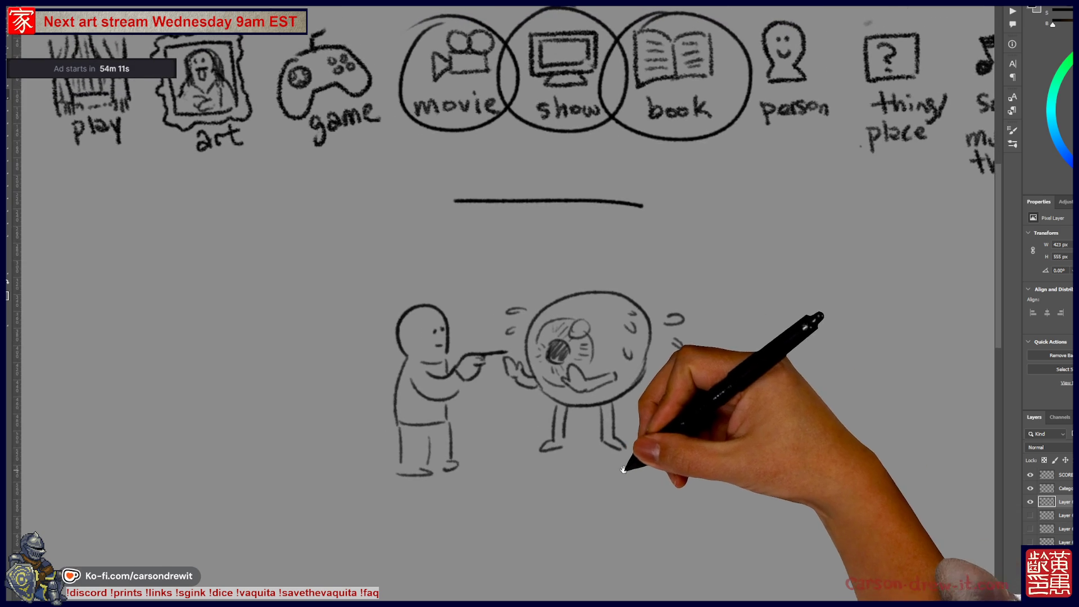
scroll(665, 413, down, 1)
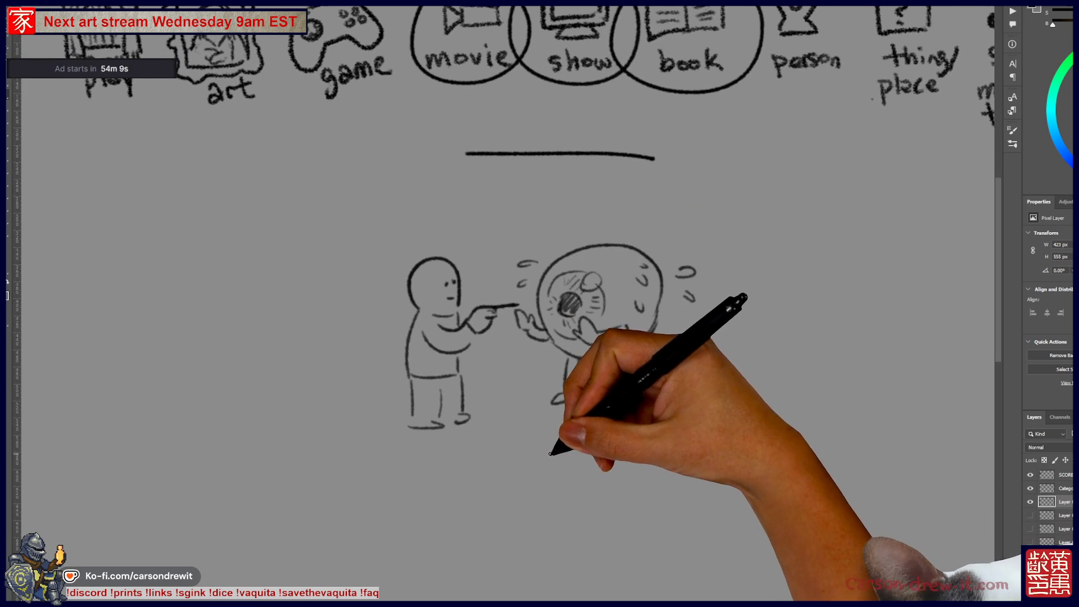
scroll(517, 438, up, 1)
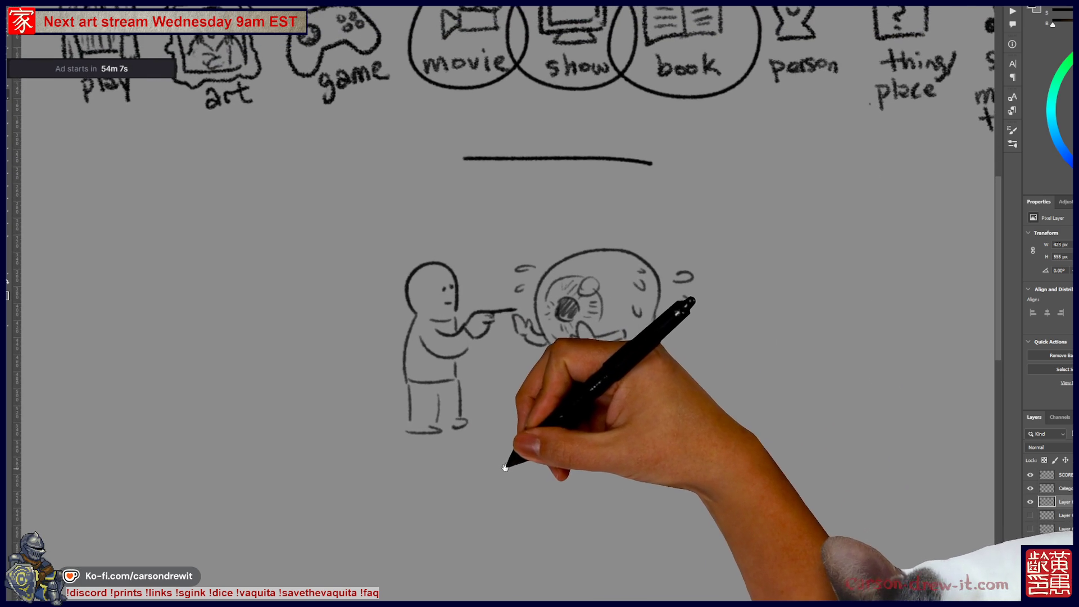
mouse_move(450, 498)
mouse_down()
mouse_move(448, 543)
mouse_move(486, 489)
mouse_move(550, 501)
mouse_up()
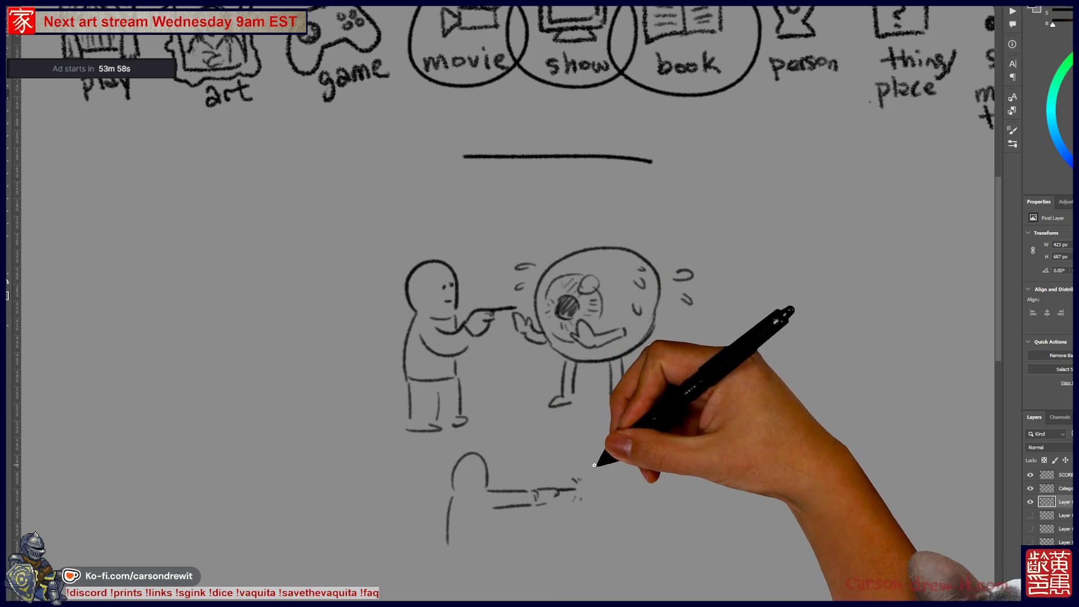
- Draw radiating burst strokes around the figure's arm with a wavy edge
drag(601, 444, 608, 453)
mouse_move(608, 430)
mouse_down()
mouse_move(612, 453)
mouse_move(630, 447)
mouse_up()
drag(666, 430, 647, 455)
drag(590, 528, 565, 550)
mouse_move(601, 534)
mouse_down()
mouse_move(595, 550)
mouse_move(625, 565)
mouse_up()
mouse_move(638, 539)
mouse_down()
mouse_move(653, 566)
mouse_move(677, 537)
mouse_up()
mouse_move(693, 409)
mouse_down()
mouse_move(725, 512)
mouse_move(710, 561)
mouse_up()
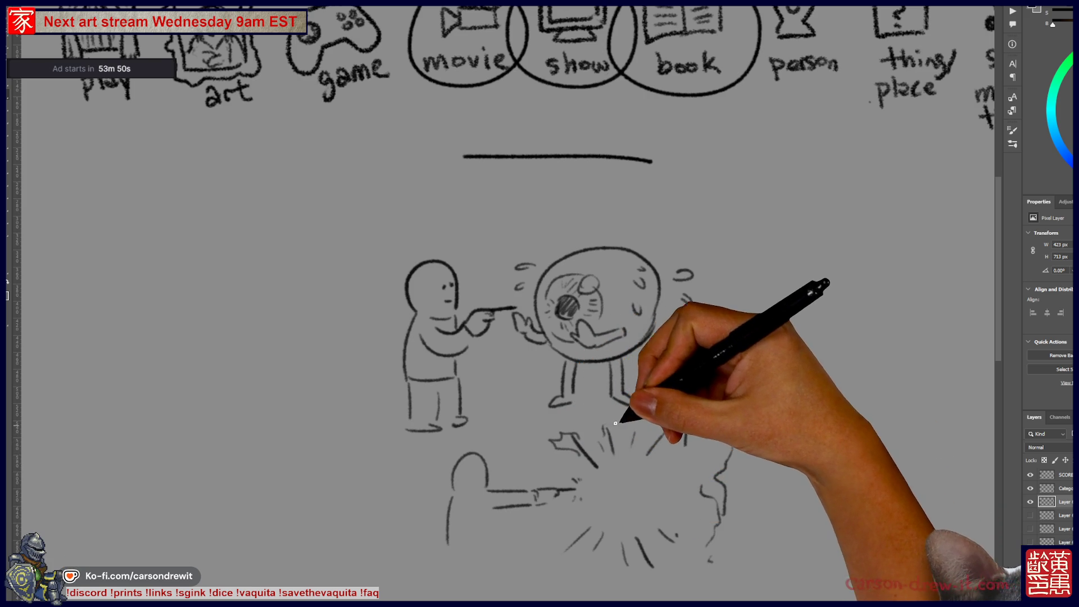
- Extend the explosion with wavy outlines, spikes, a dash and a zigzag
drag(680, 417, 725, 466)
drag(699, 380, 693, 386)
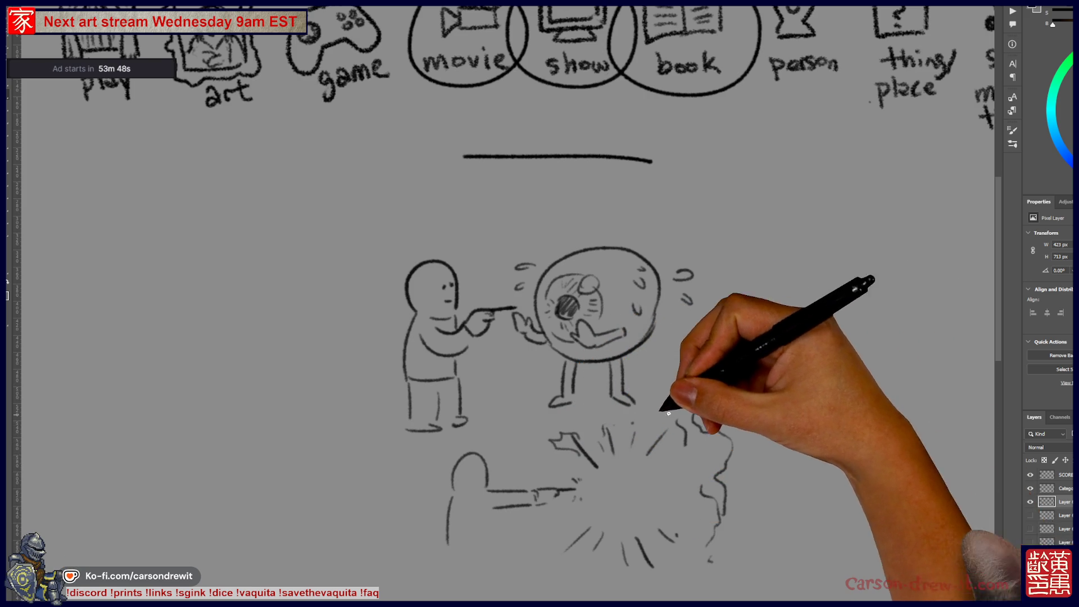
drag(585, 406, 599, 450)
mouse_move(617, 411)
mouse_down()
mouse_move(641, 419)
mouse_move(683, 396)
mouse_up()
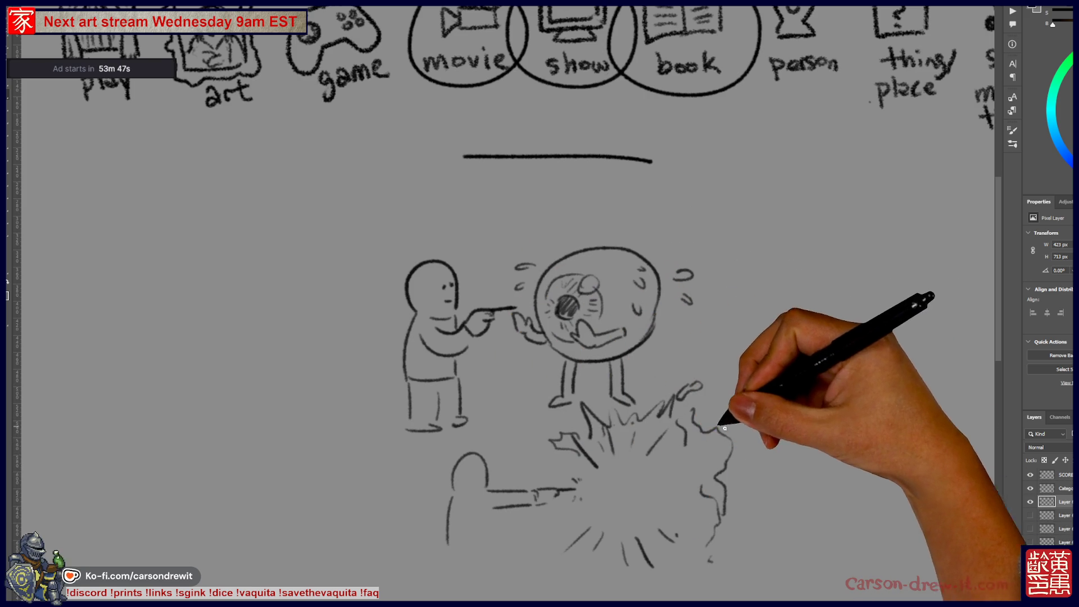
drag(753, 466, 784, 463)
mouse_move(589, 532)
mouse_down()
mouse_move(585, 584)
mouse_move(723, 578)
mouse_move(748, 554)
mouse_move(751, 517)
mouse_move(793, 523)
mouse_up()
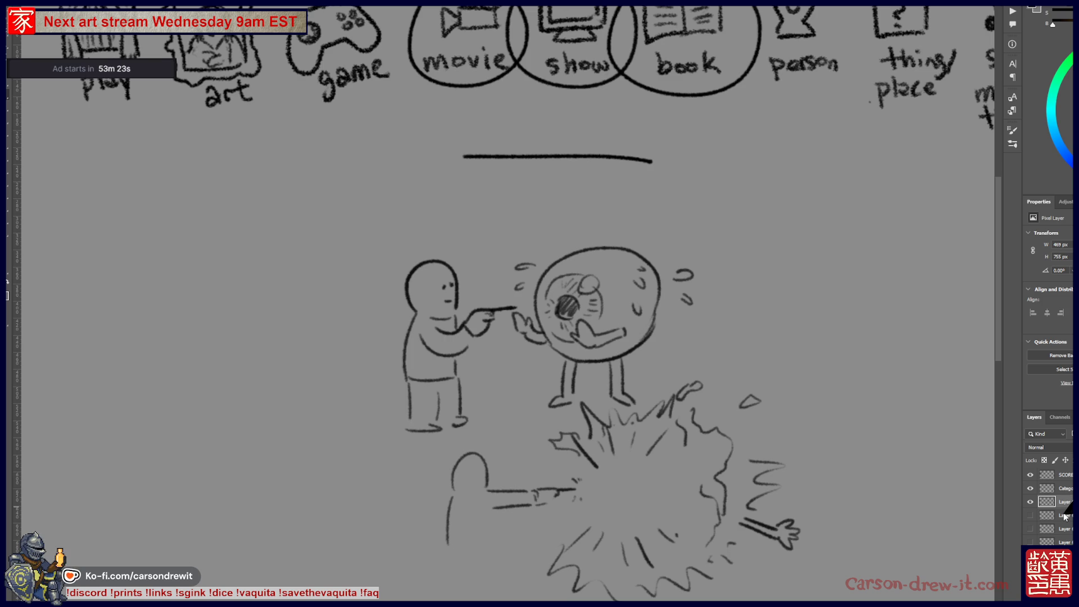
- Toggle the sketch layers' visibility to hide the finished drawing and leave a blank canvas
click(1030, 502)
click(1031, 515)
click(1031, 515)
click(1031, 502)
click(1030, 502)
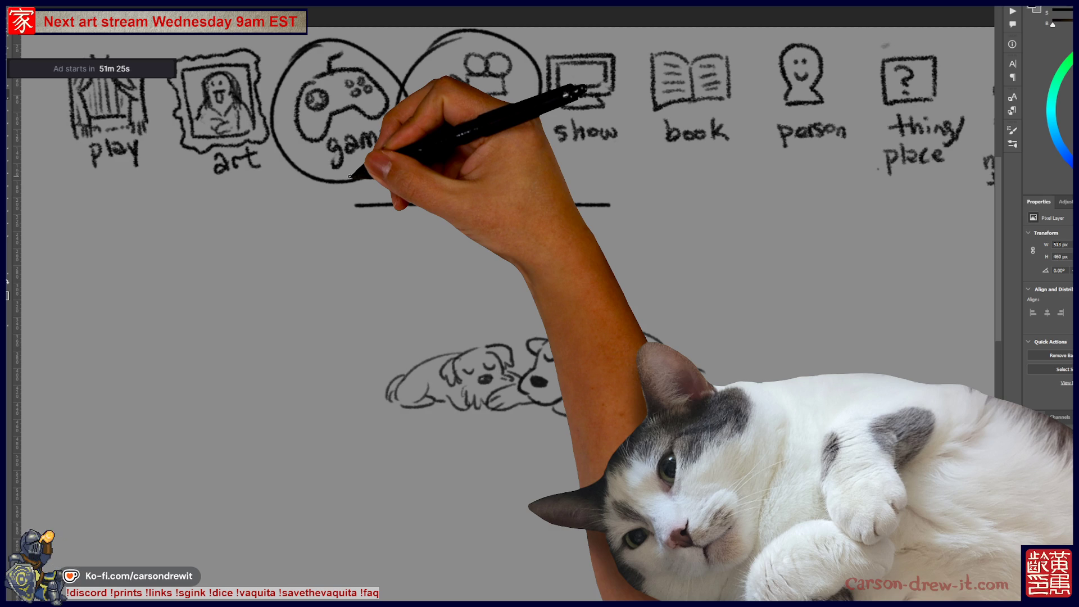
key(ctrl+r)
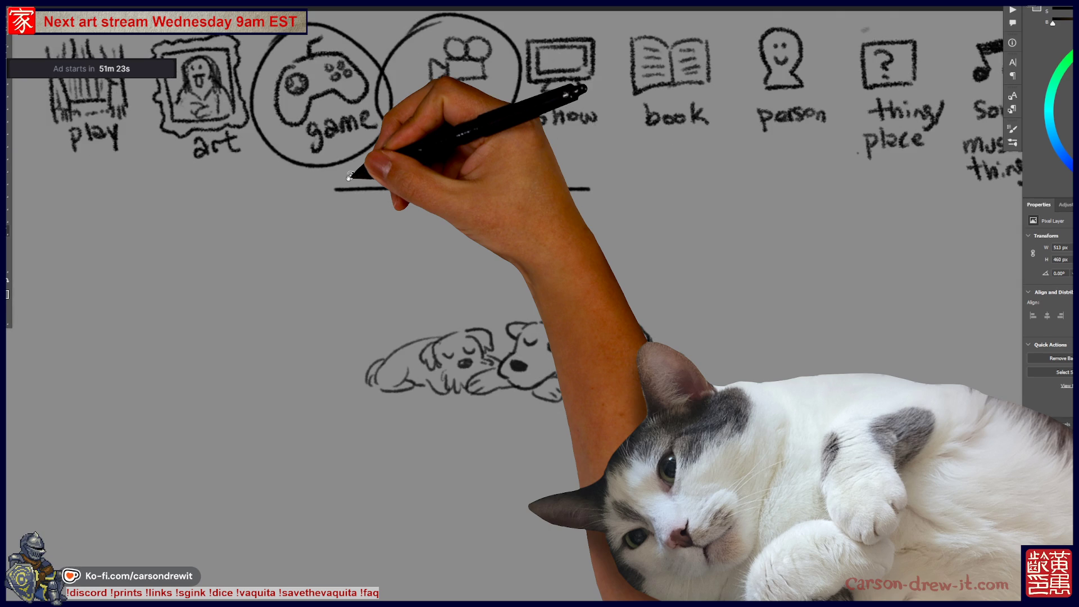
key(Tab)
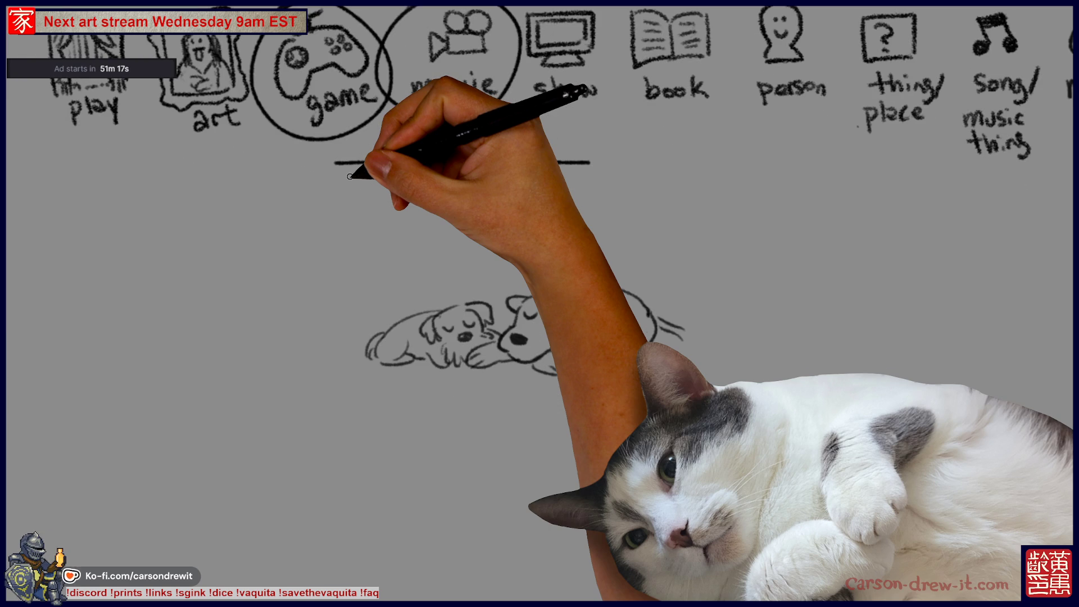
key(Tab)
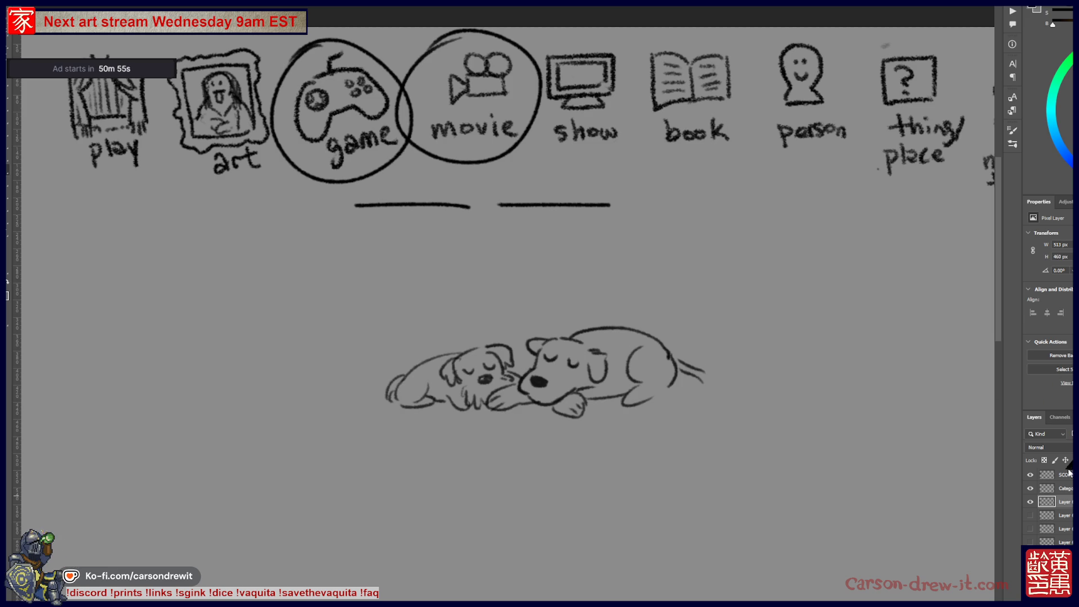
click(1030, 502)
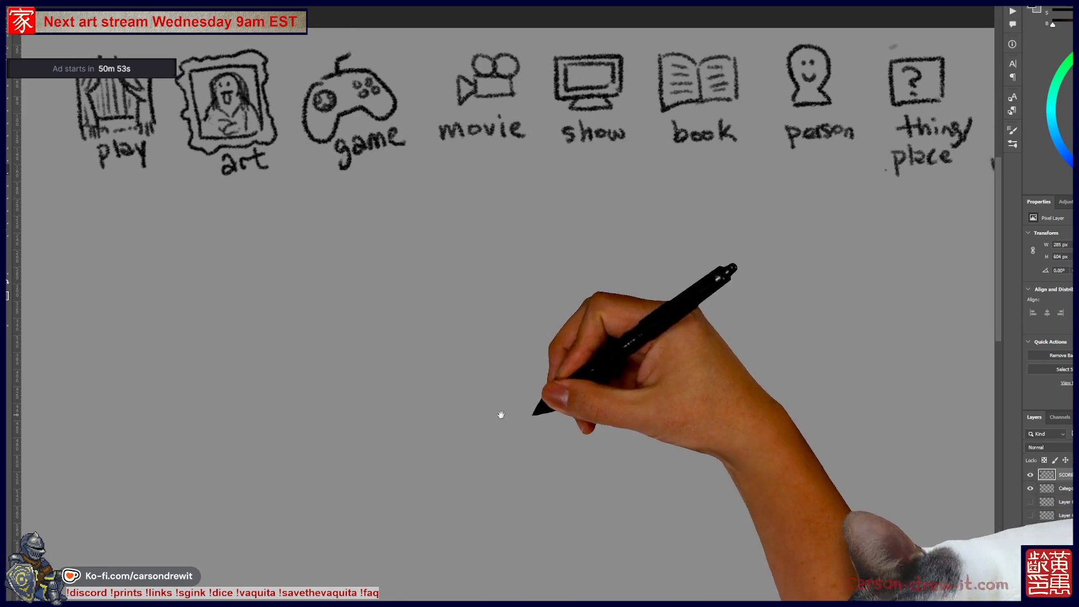
- Add tally marks to the SCORES list, write a new viewer entry and give one viewer a second tally
drag(472, 414, 535, 373)
drag(509, 220, 510, 235)
drag(494, 115, 495, 136)
drag(482, 188, 483, 204)
drag(491, 188, 491, 204)
drag(490, 355, 482, 370)
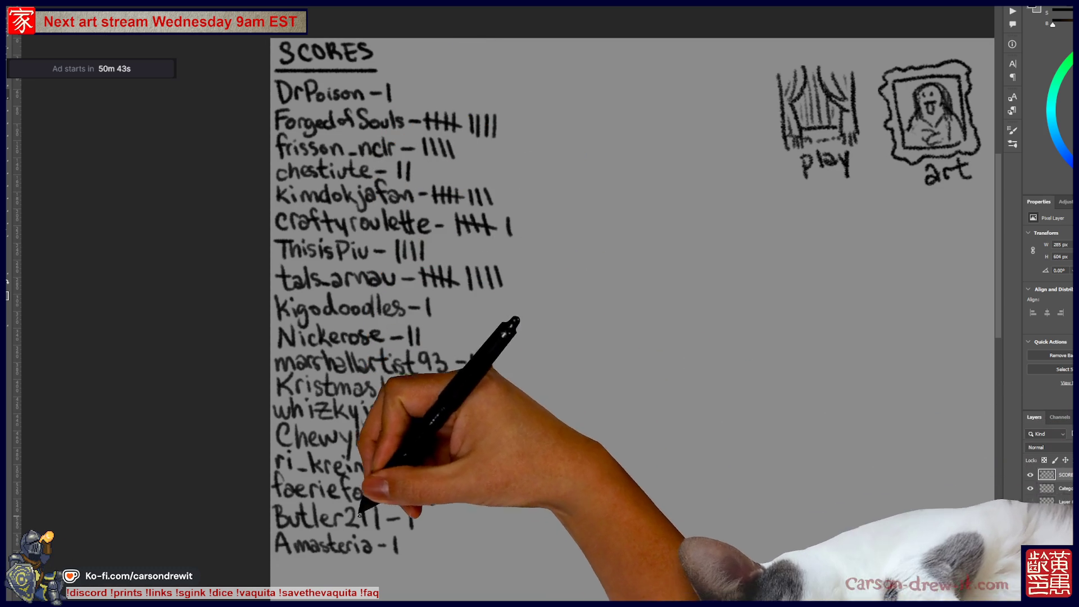
mouse_move(284, 559)
mouse_down()
mouse_move(318, 554)
mouse_move(329, 571)
mouse_move(362, 559)
mouse_move(437, 568)
mouse_up()
drag(466, 477, 464, 495)
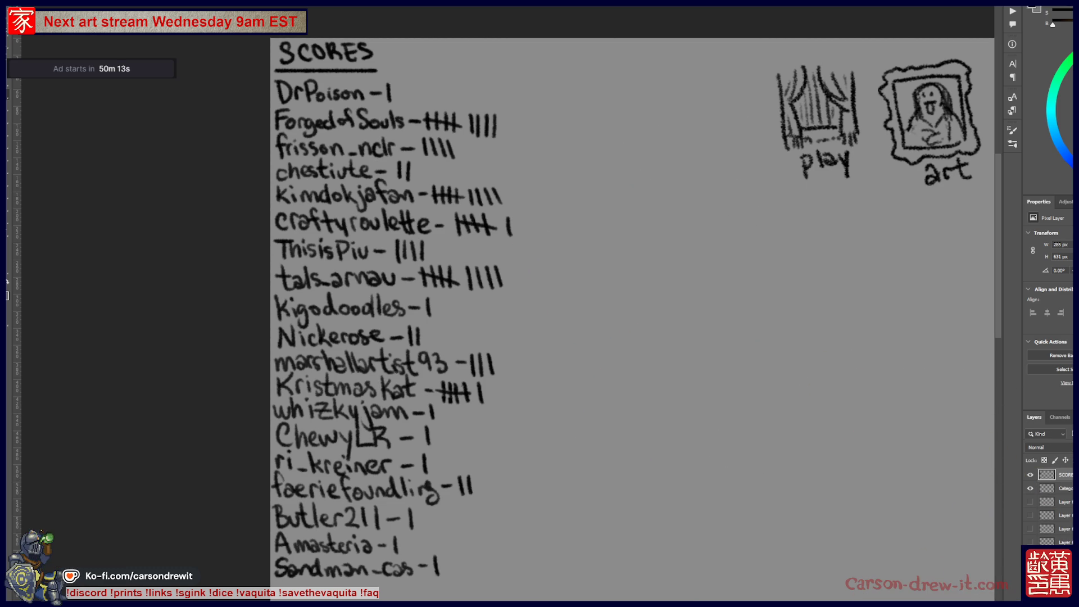
- Select the hidden third layer and make the game-controller drawing visible again
click(1056, 501)
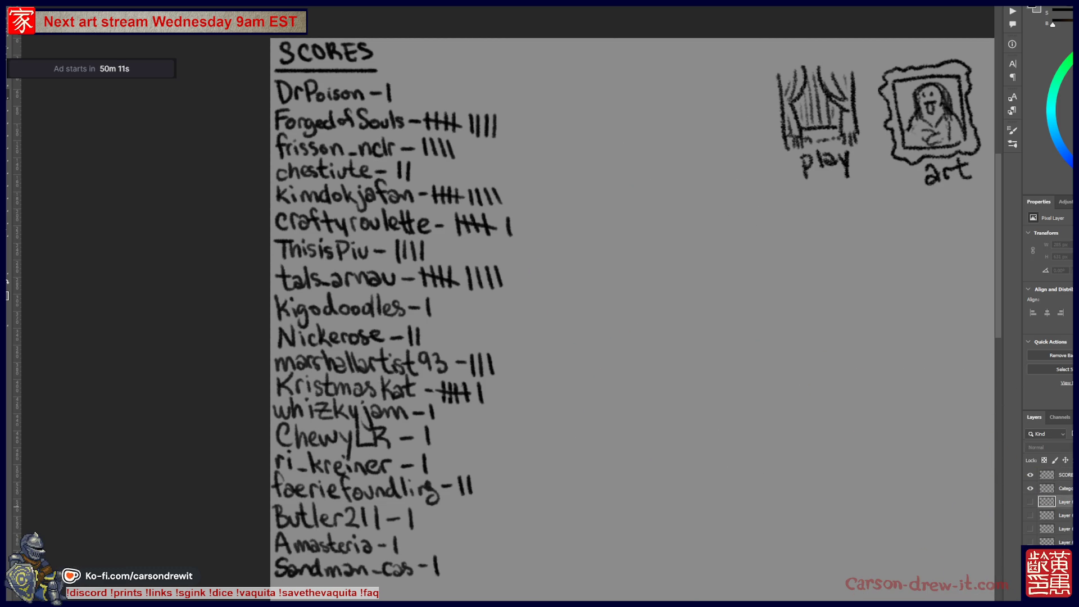
click(1031, 502)
scroll(562, 315, right, 3)
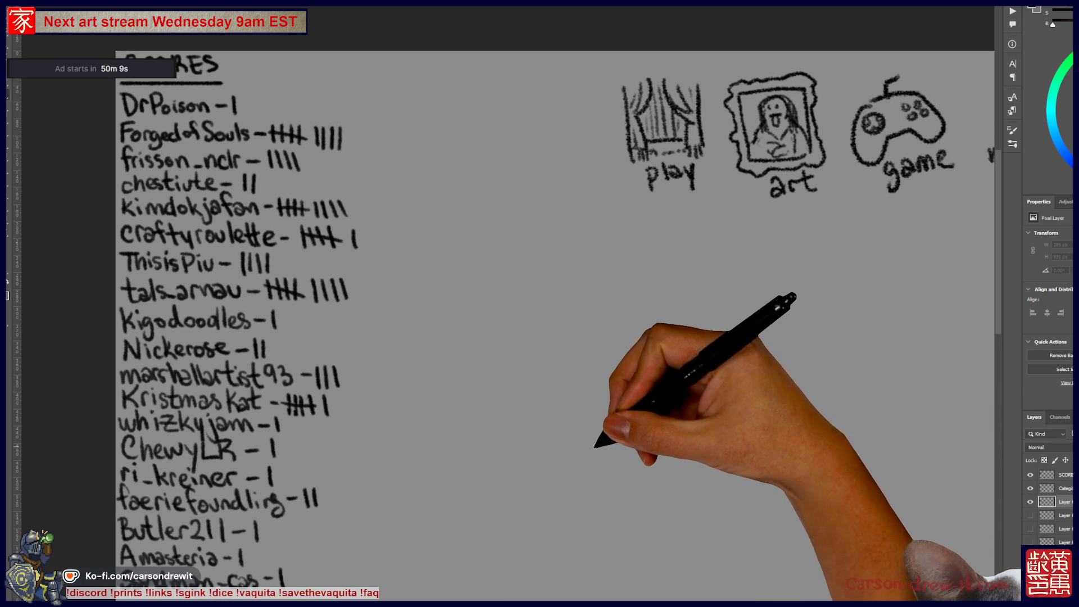
scroll(455, 354, down, 3)
scroll(679, 278, up, 2)
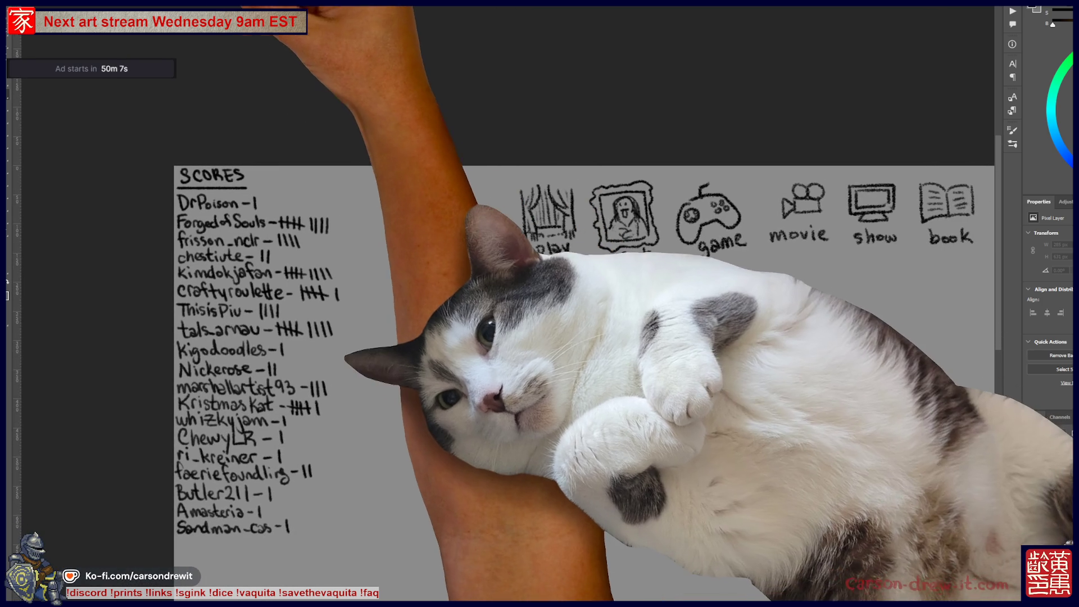
- Switch to the nymph engraving, choose a brush preset, and paint detail into the left branches
key(ctrl+Tab)
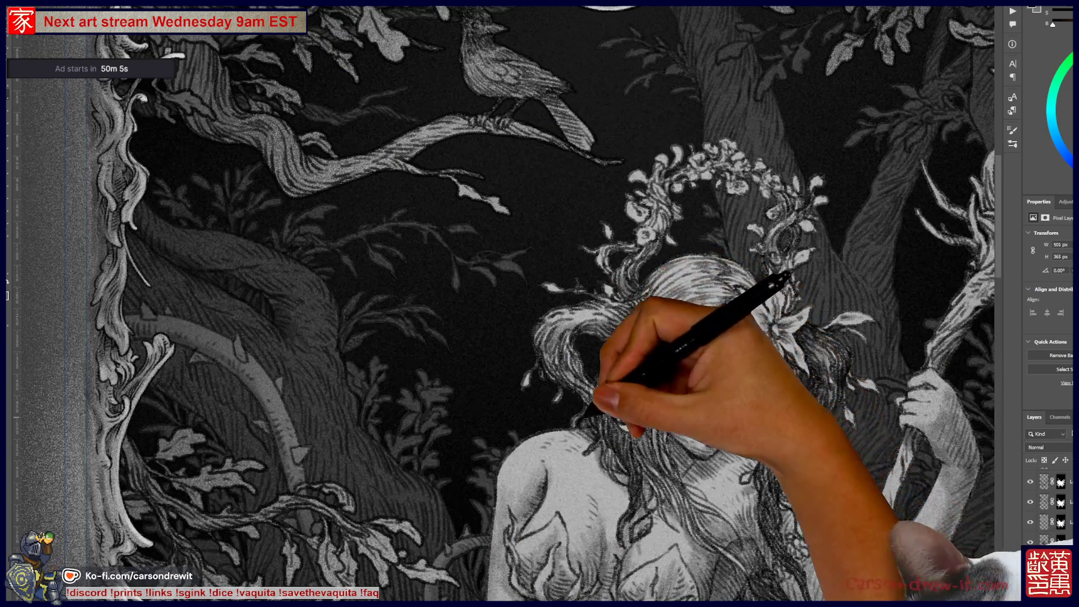
scroll(428, 465, down, 4)
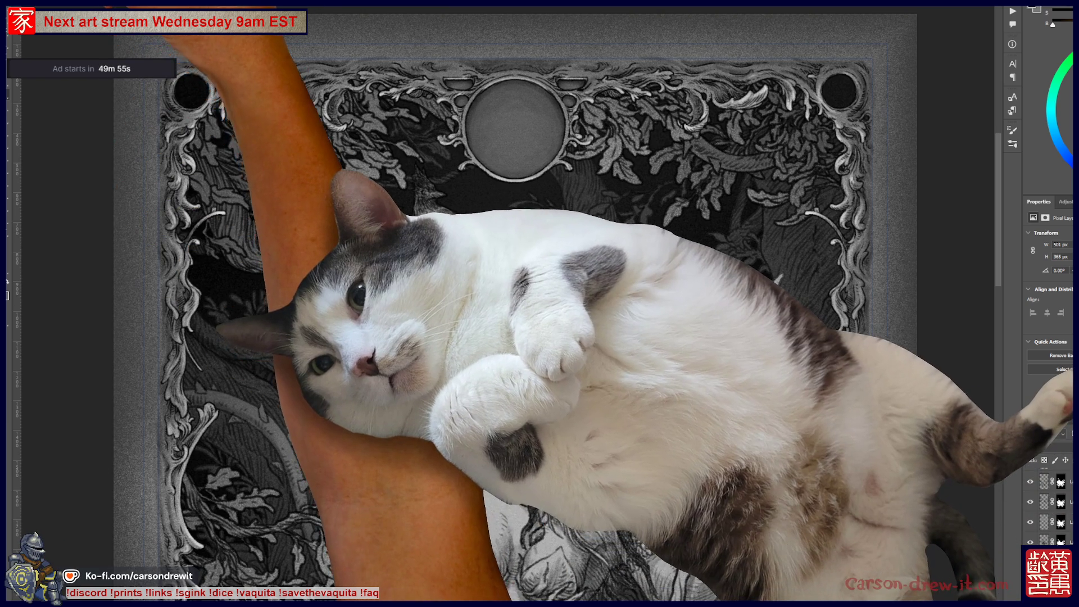
click(39, 23)
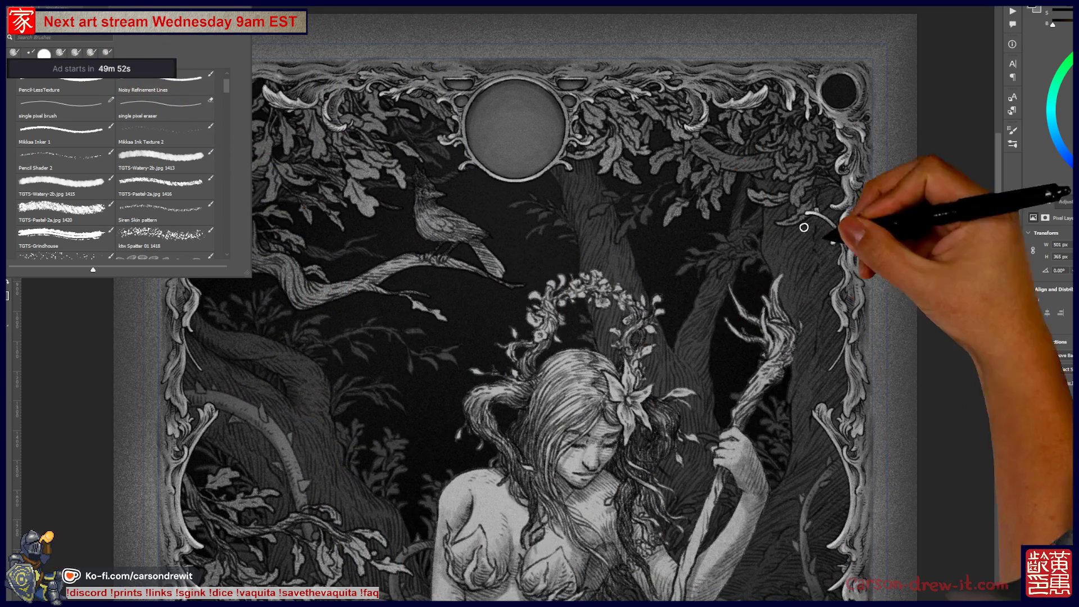
click(959, 284)
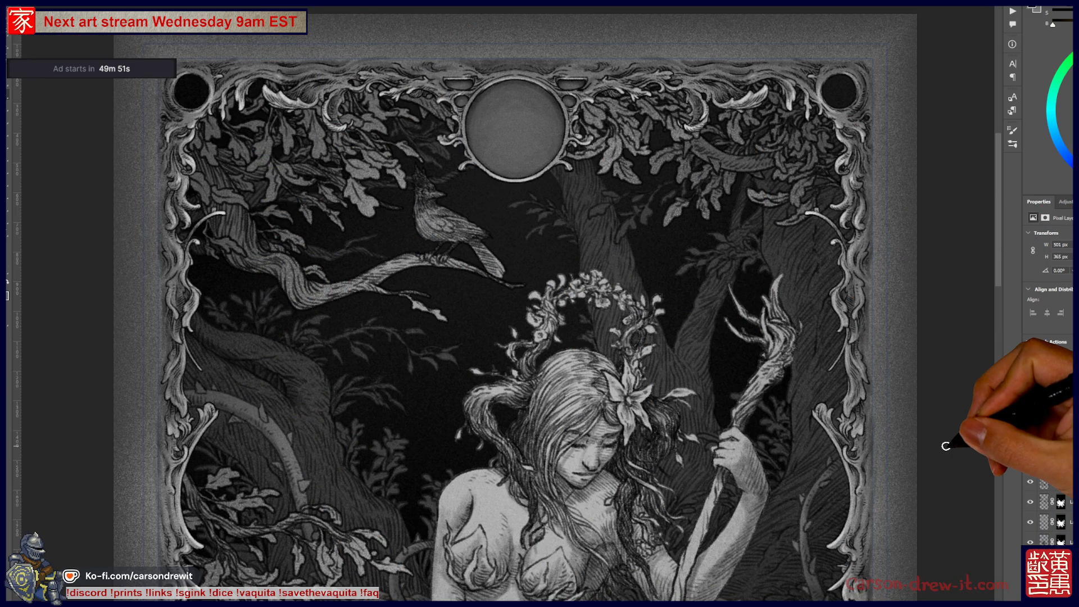
mouse_move(946, 445)
mouse_down()
mouse_move(890, 433)
mouse_move(921, 469)
mouse_move(776, 366)
mouse_move(792, 375)
mouse_up()
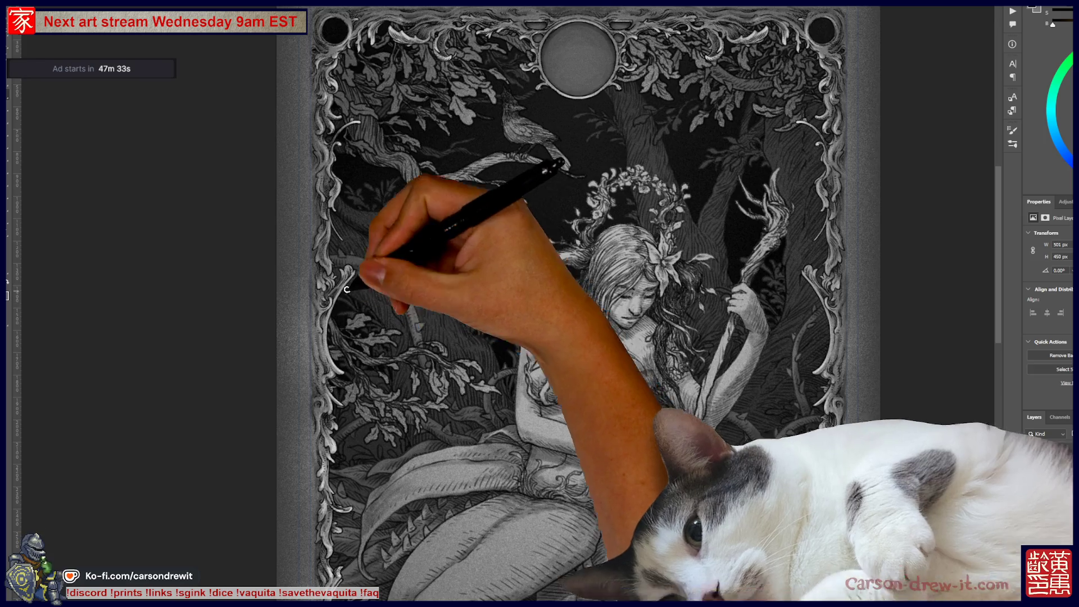
mouse_move(365, 269)
mouse_down()
mouse_move(404, 374)
mouse_move(388, 427)
mouse_move(365, 439)
mouse_up()
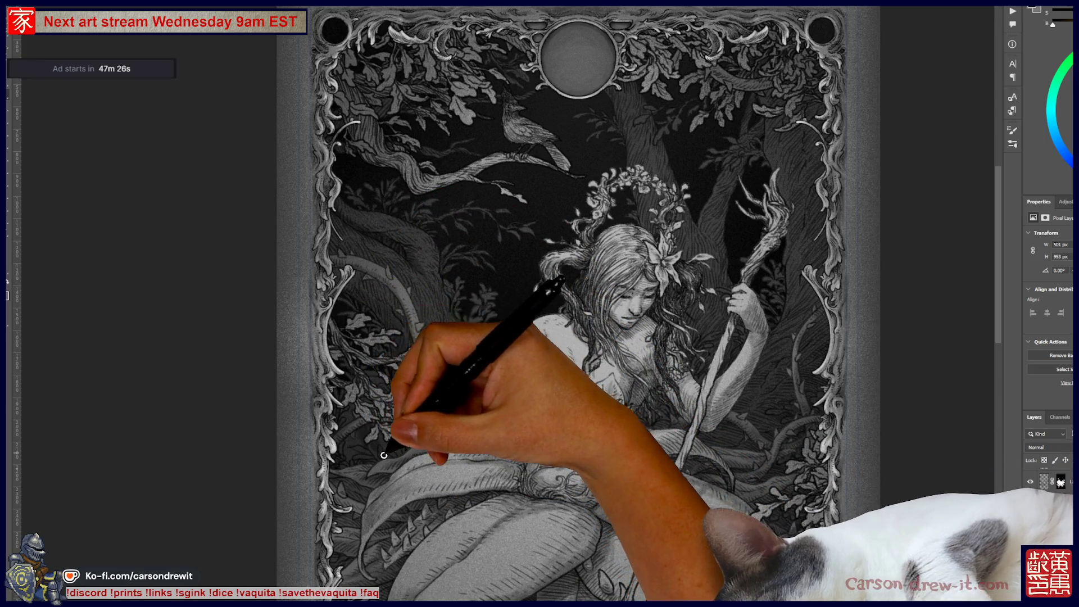
- Paint strokes on the left-side foliage beside the figure, undoing one, then add branch detail near the canopy top
drag(369, 331, 417, 283)
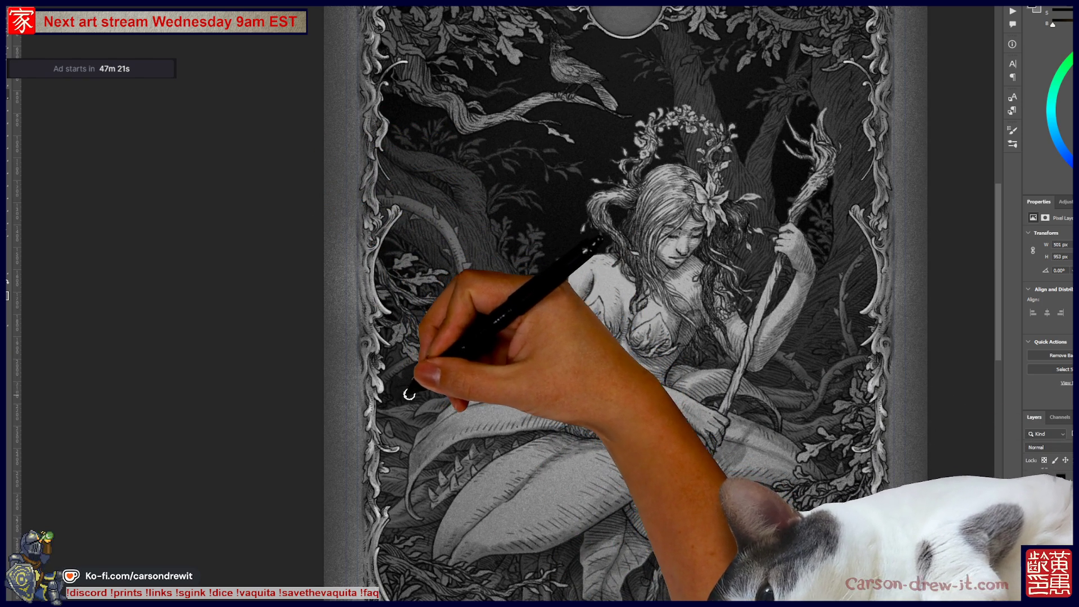
drag(411, 395, 431, 392)
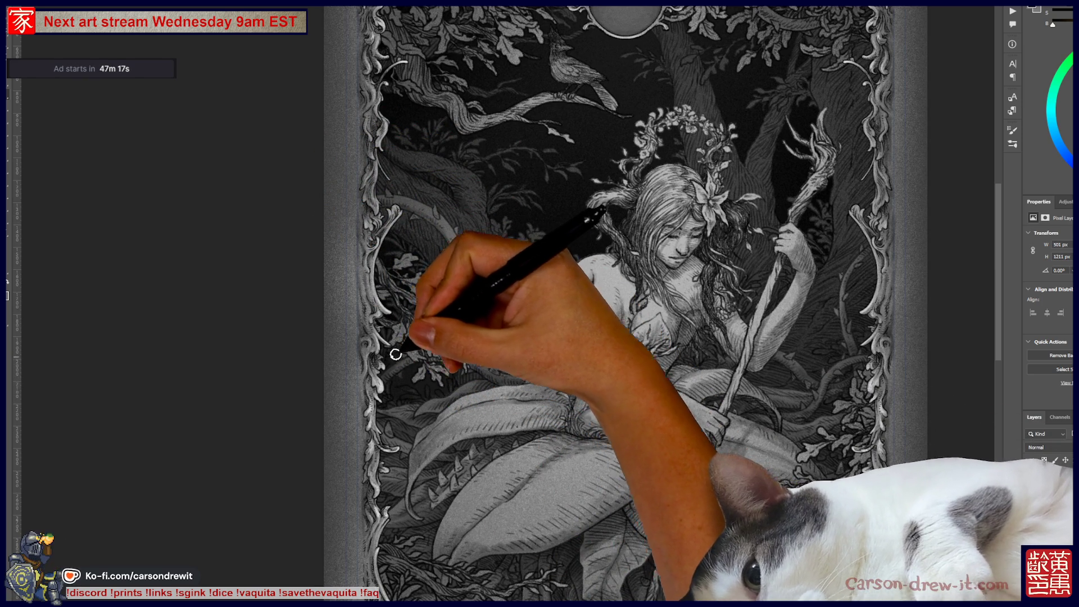
drag(445, 313, 397, 313)
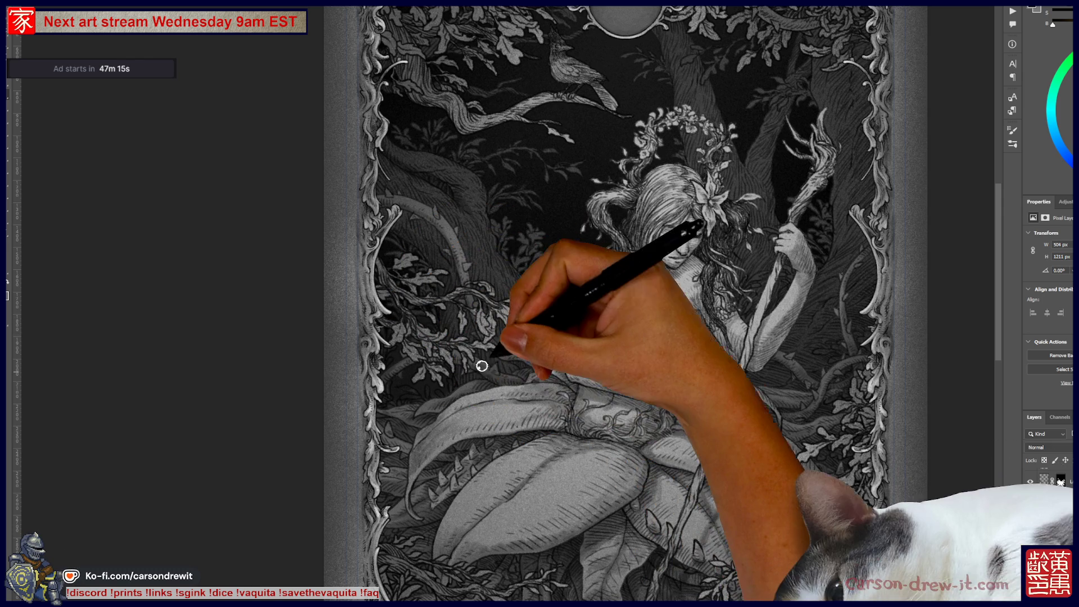
key(ctrl+z)
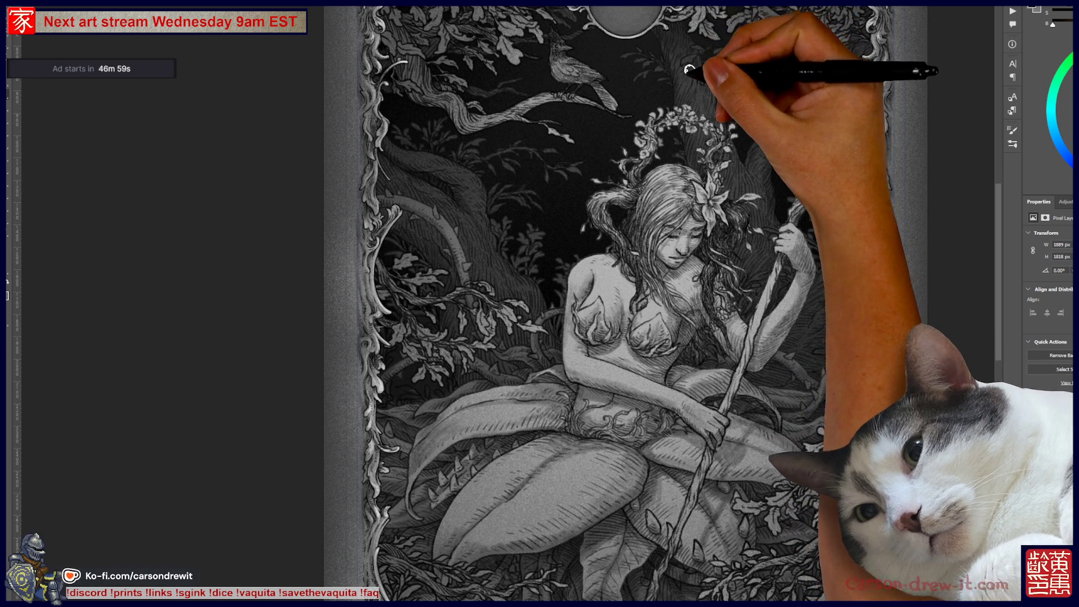
drag(665, 43, 694, 40)
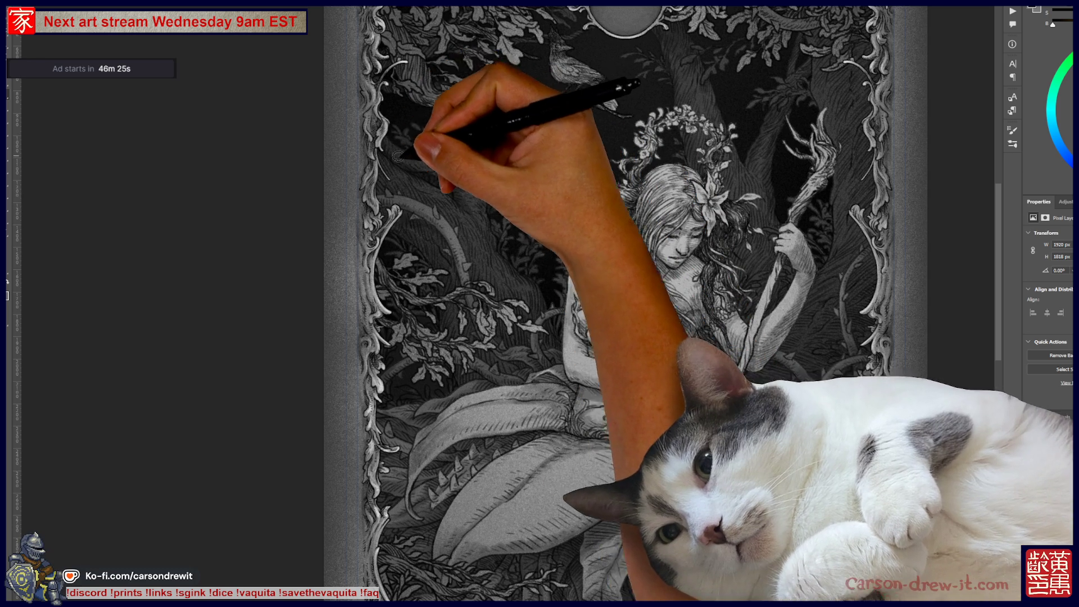
drag(575, 344, 476, 388)
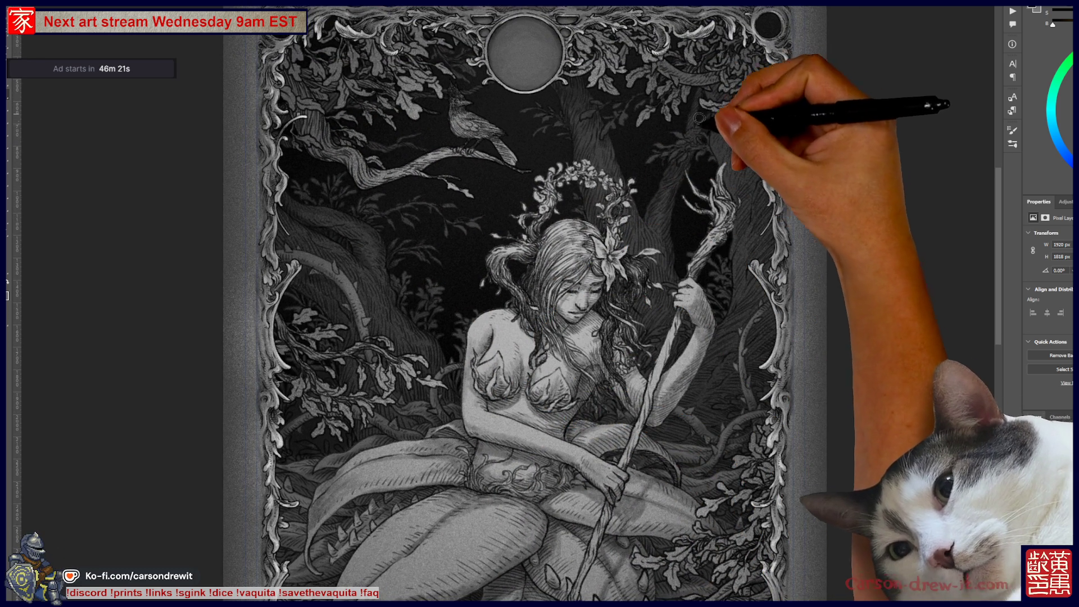
- Add detail strokes to the upper-right canopy and the left-side foliage
drag(703, 114, 690, 156)
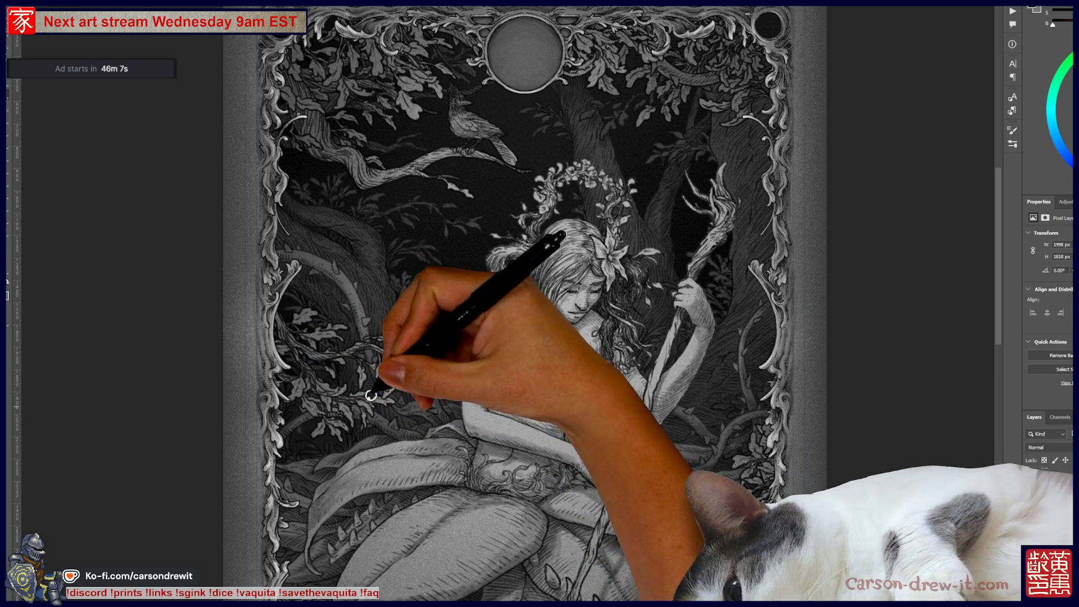
mouse_move(399, 430)
mouse_down()
mouse_move(462, 301)
mouse_move(450, 365)
mouse_move(463, 387)
mouse_up()
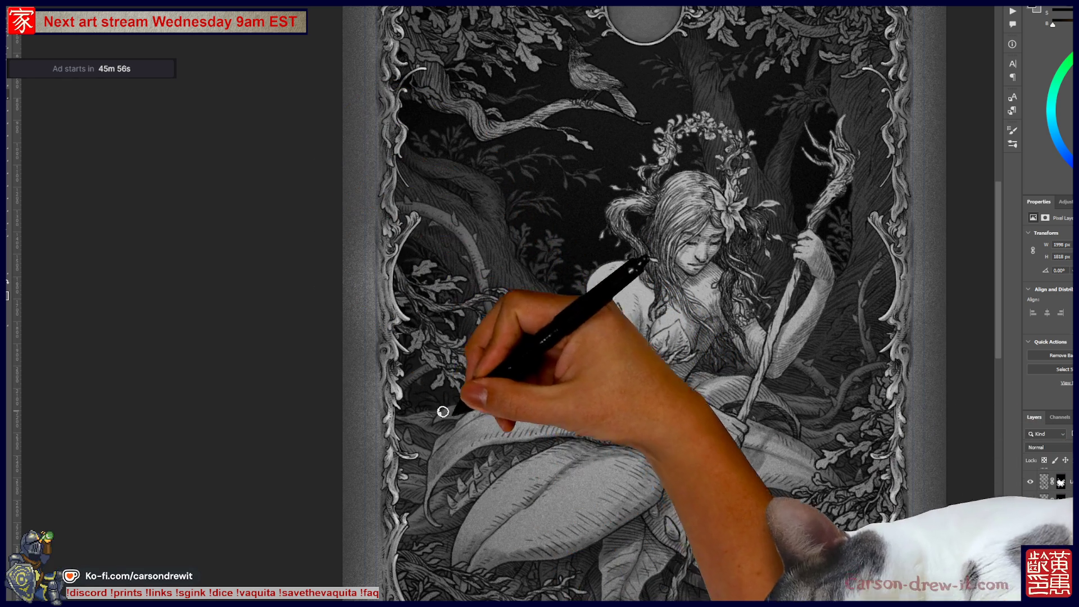
drag(433, 451, 482, 457)
- Zoom out and paint light accents along the upper-right canopy and right-side branches
key(ctrl+minus)
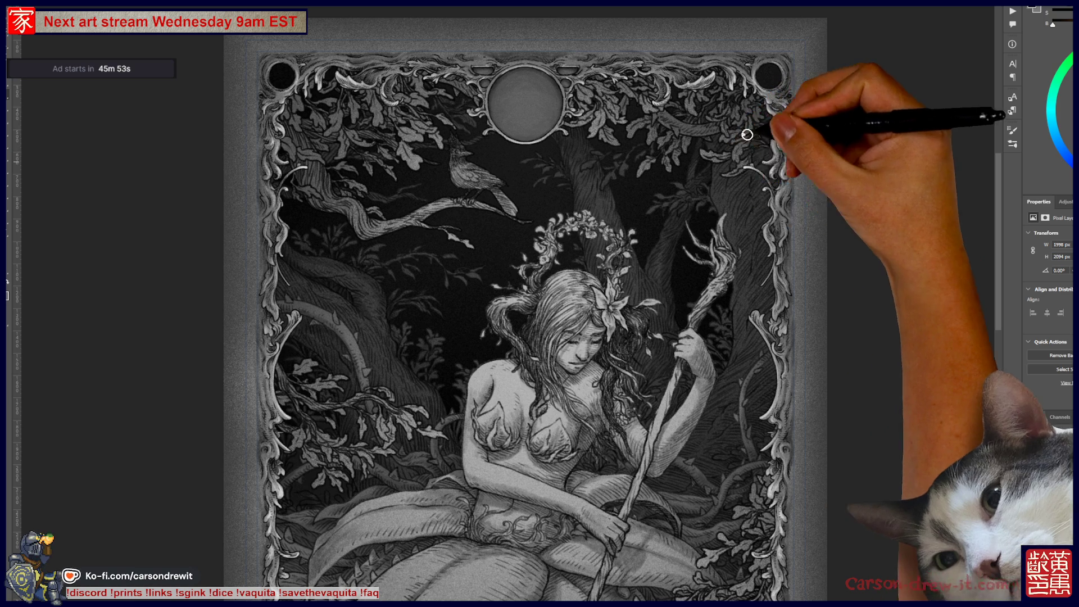
drag(751, 110, 703, 148)
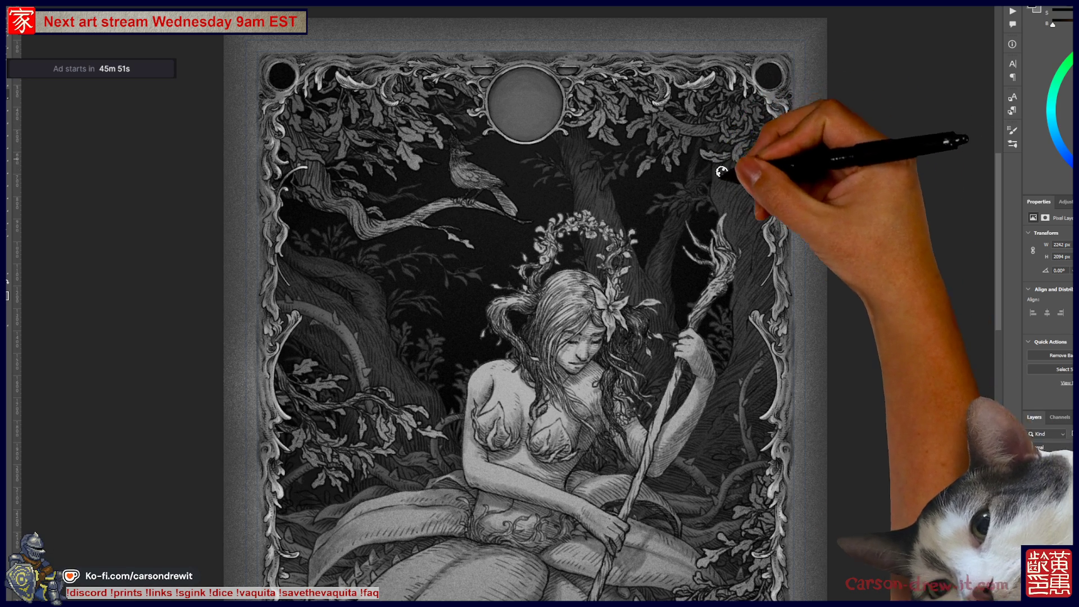
drag(748, 168, 759, 197)
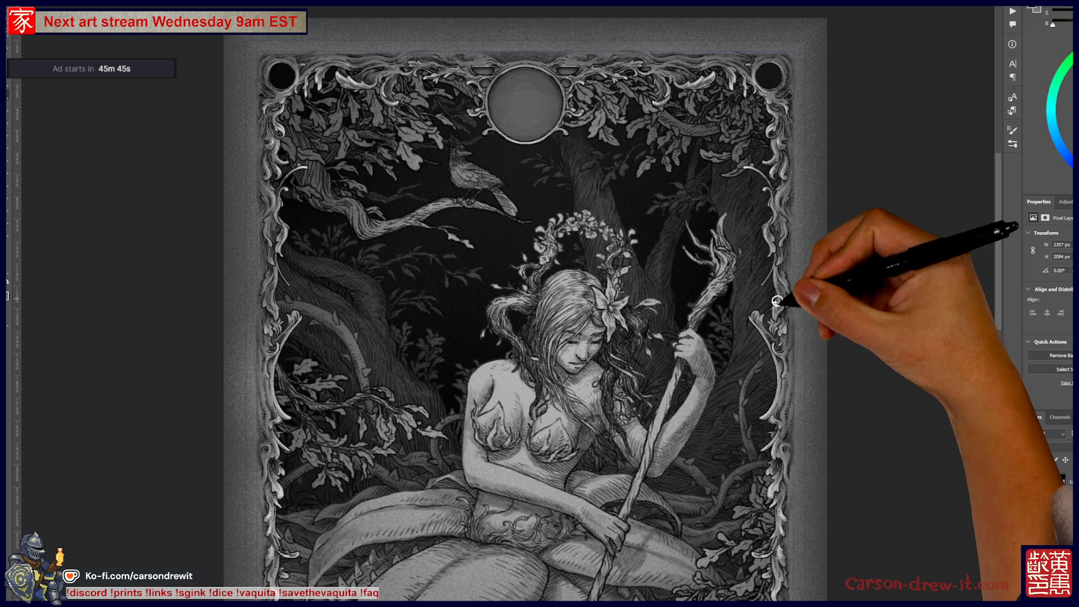
mouse_move(722, 564)
mouse_down()
mouse_move(731, 436)
mouse_move(779, 337)
mouse_move(780, 351)
mouse_up()
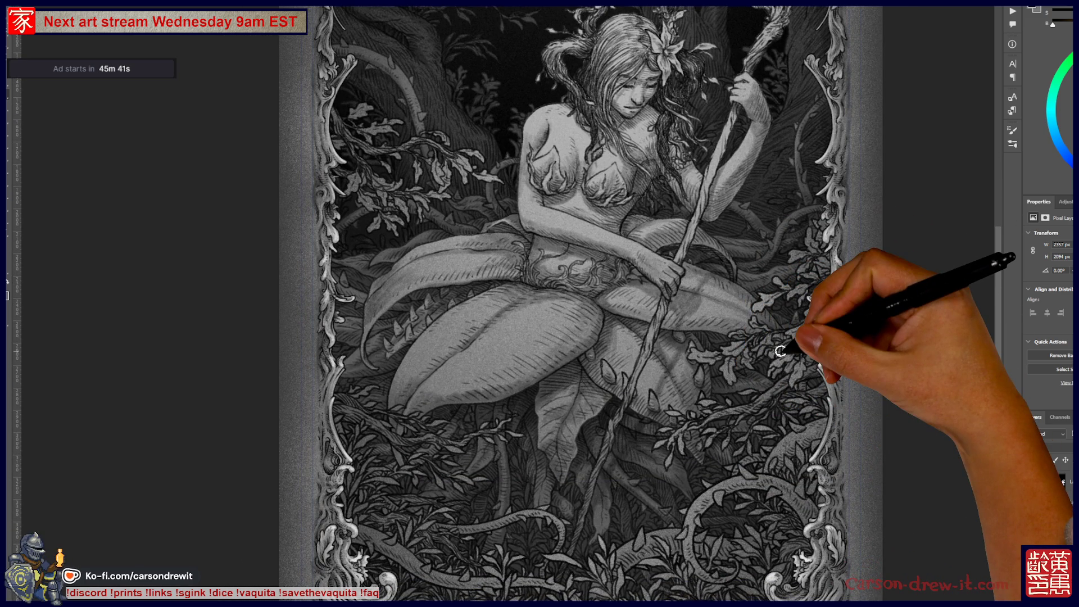
- Paint detail into the lower-left leaves and the foliage along the left and right borders
mouse_move(509, 532)
mouse_down()
mouse_move(506, 550)
mouse_move(544, 559)
mouse_move(565, 519)
mouse_up()
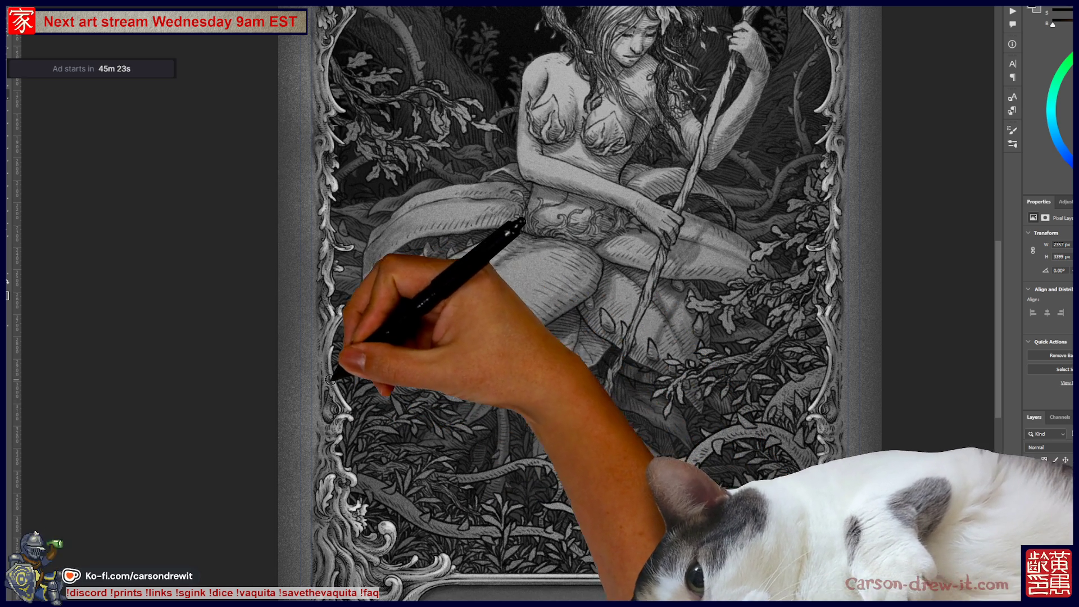
drag(333, 378, 321, 361)
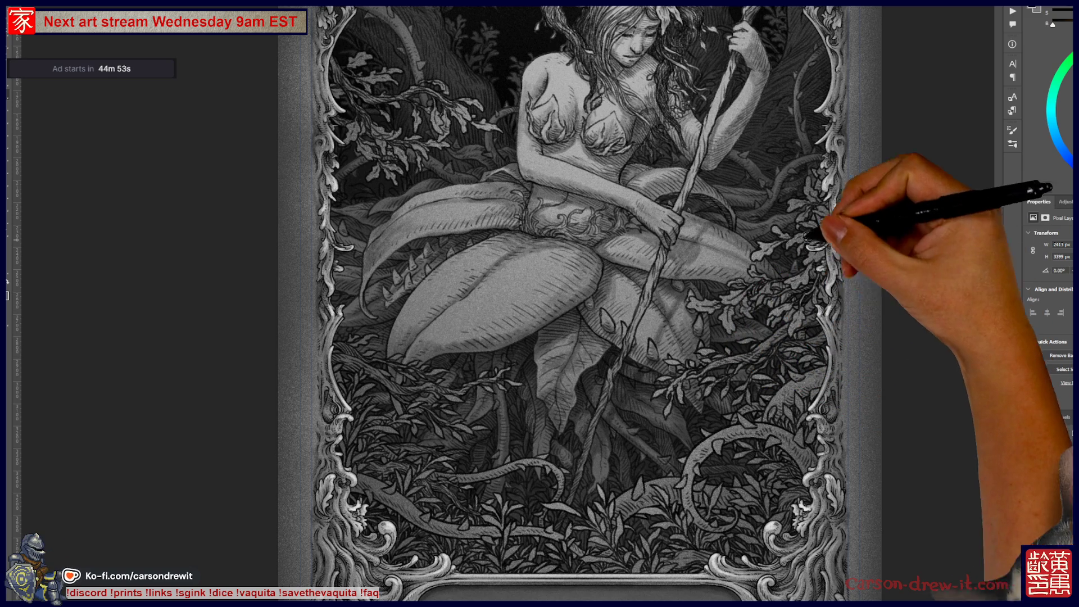
drag(831, 211, 804, 216)
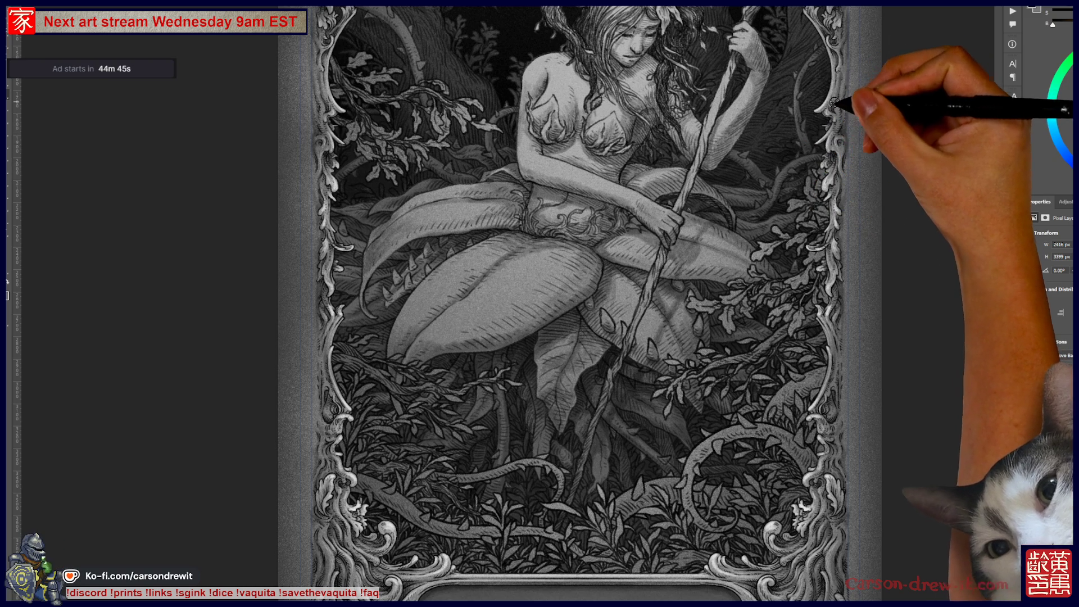
drag(843, 109, 723, 270)
drag(703, 107, 703, 164)
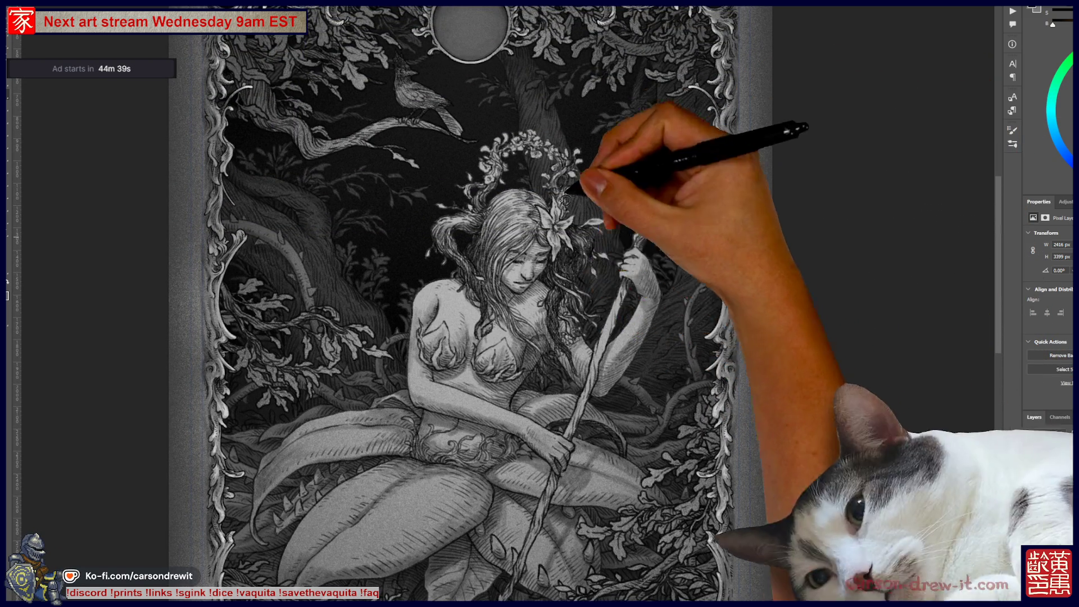
mouse_move(427, 478)
mouse_down()
mouse_move(494, 321)
mouse_move(535, 343)
mouse_move(615, 308)
mouse_move(626, 229)
mouse_up()
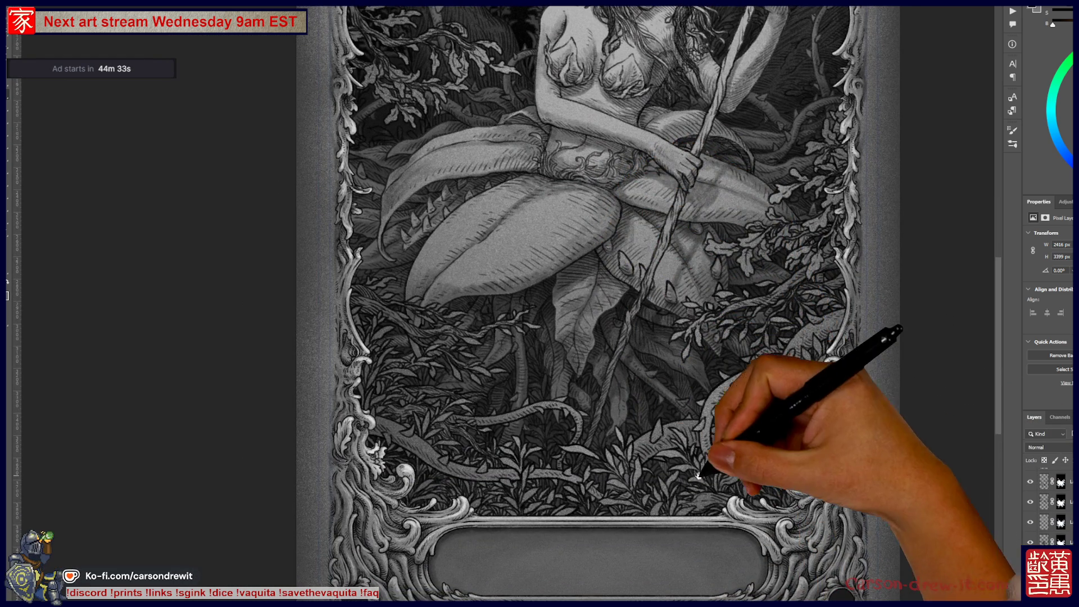
drag(711, 445, 650, 457)
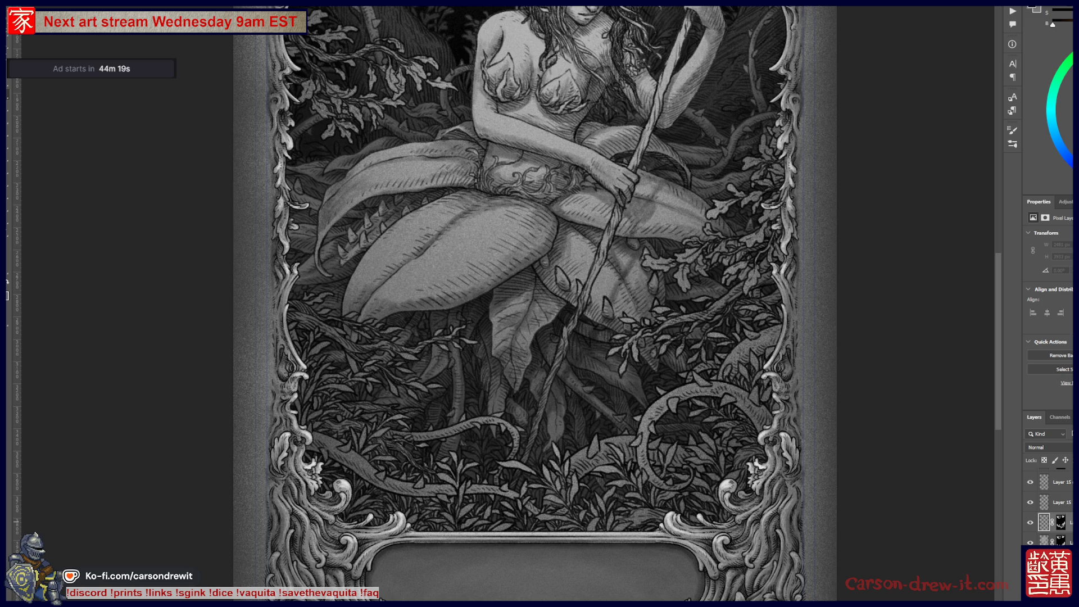
- Auto-select the foliage layers along the right side, then the wide left foliage layer
click(771, 284)
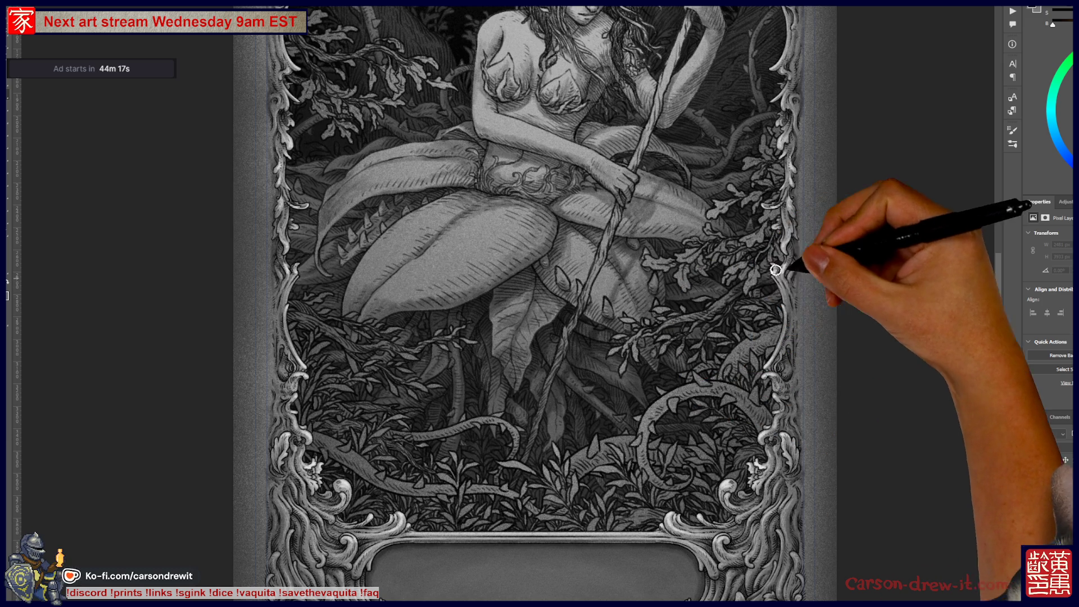
click(759, 245)
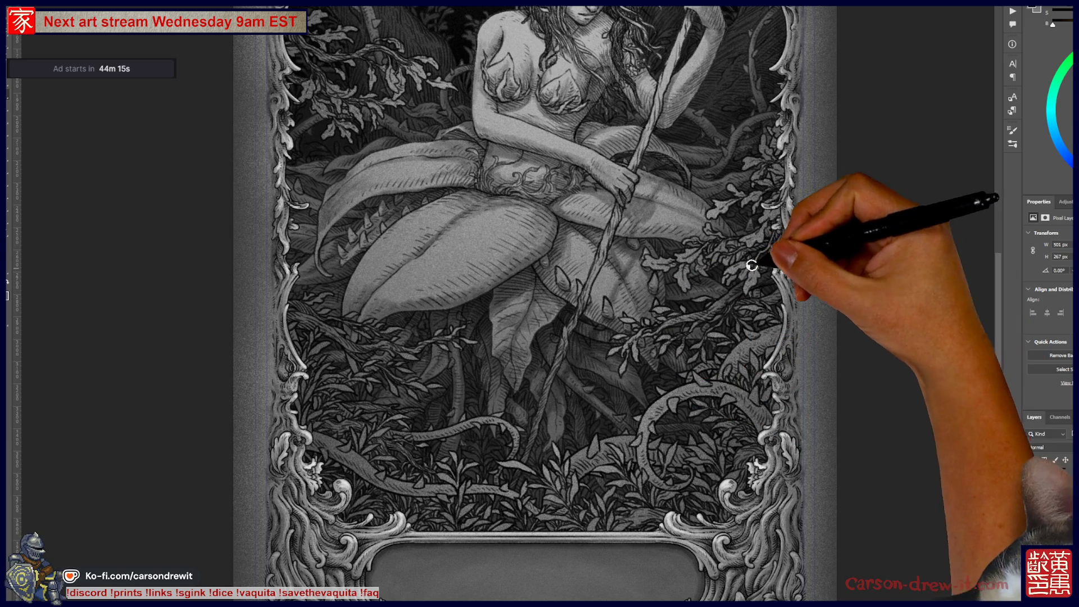
click(749, 179)
click(798, 235)
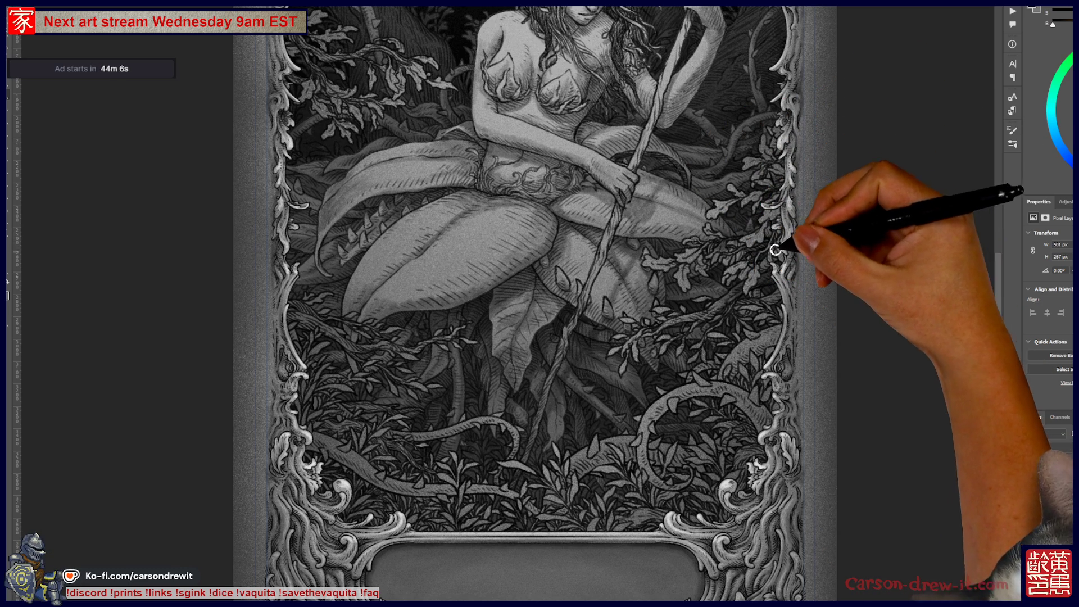
click(826, 253)
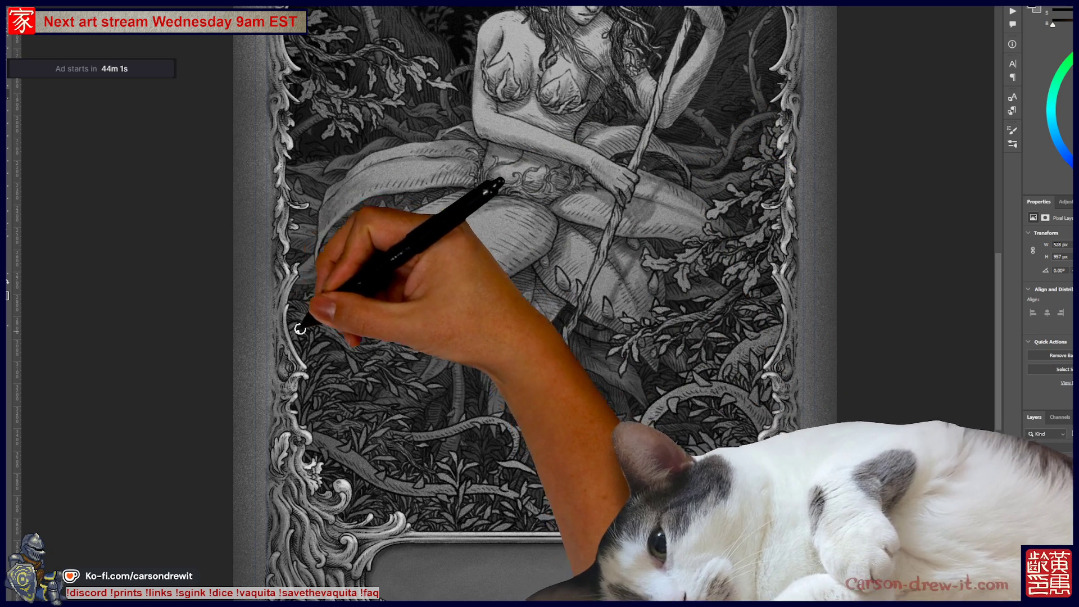
click(334, 327)
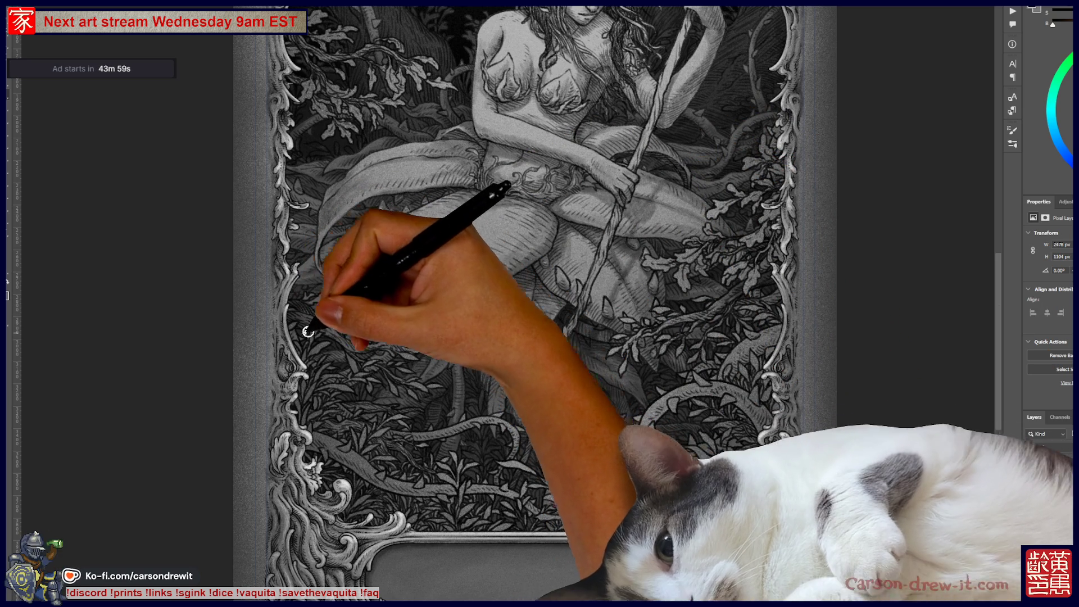
click(312, 321)
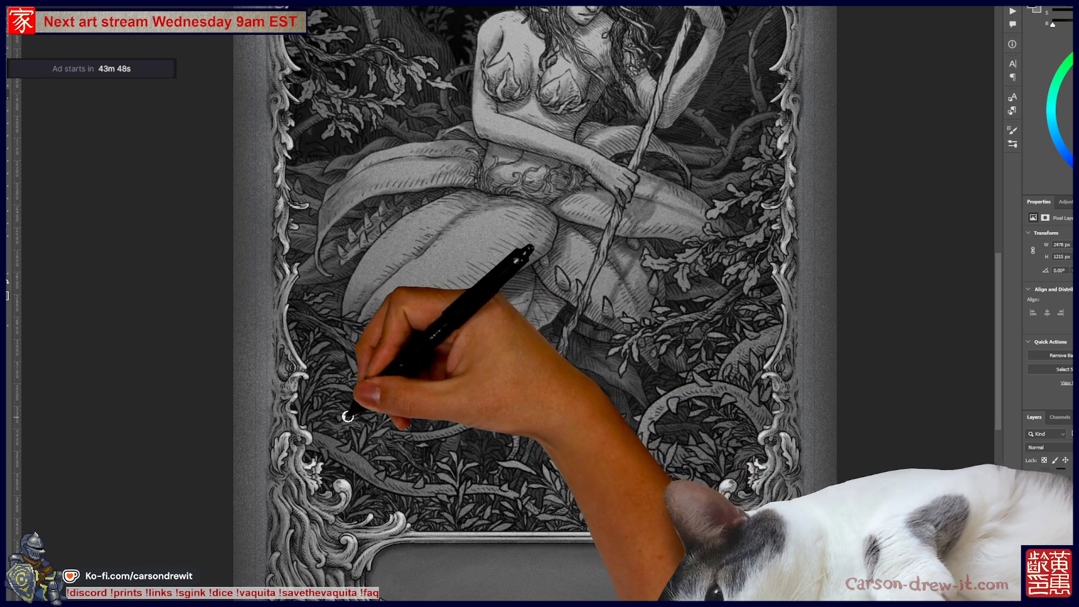
- Paint detail strokes across the lower-left foliage
mouse_move(378, 442)
mouse_down()
mouse_move(313, 417)
mouse_move(390, 442)
mouse_move(357, 397)
mouse_move(410, 466)
mouse_move(356, 429)
mouse_move(361, 441)
mouse_move(472, 438)
mouse_move(615, 462)
mouse_up()
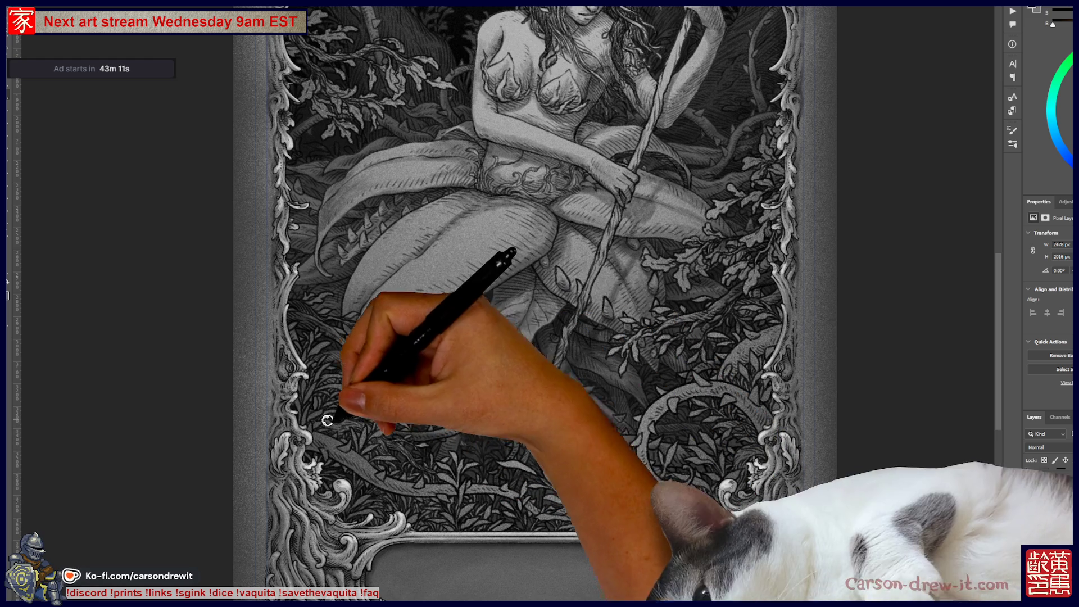
mouse_move(443, 351)
mouse_down()
mouse_move(488, 385)
mouse_move(498, 414)
mouse_up()
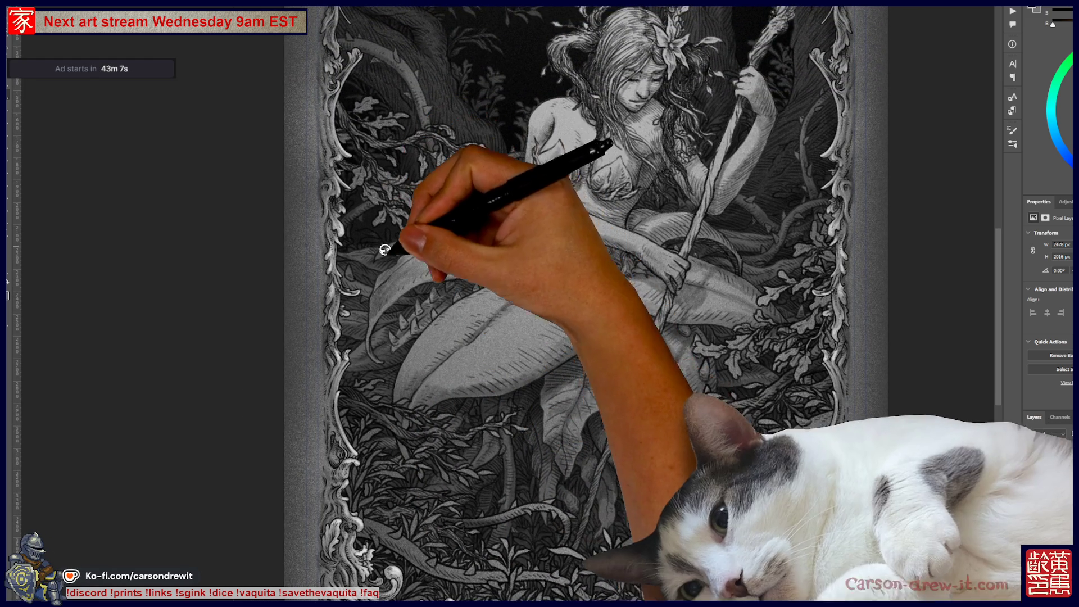
scroll(495, 321, down, 5)
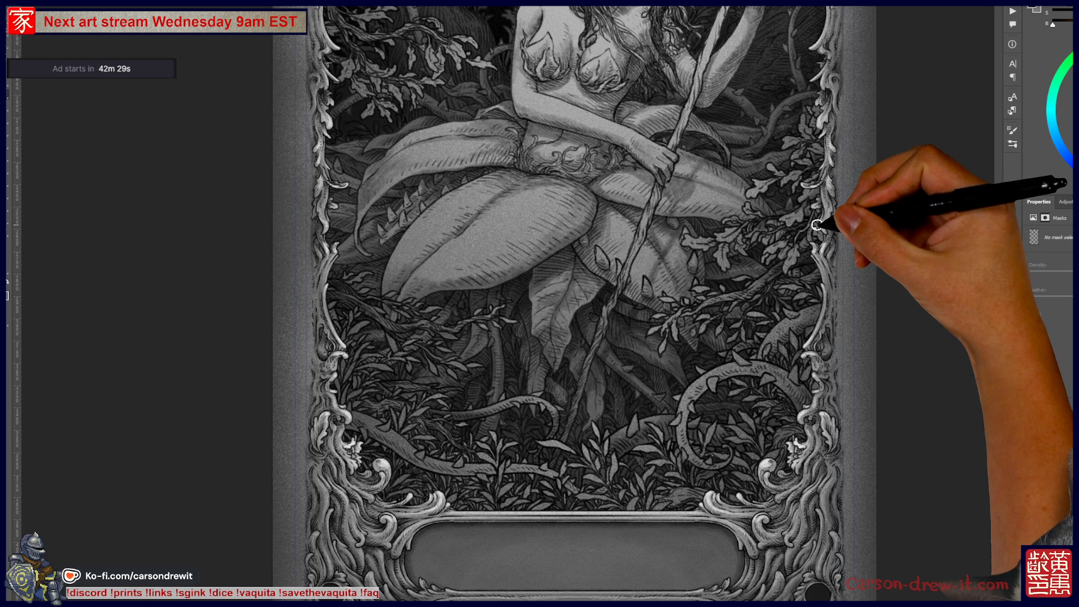
- Pan up past the figure's head to the moon medallion at the top of the canvas
drag(747, 242, 699, 321)
drag(357, 121, 348, 180)
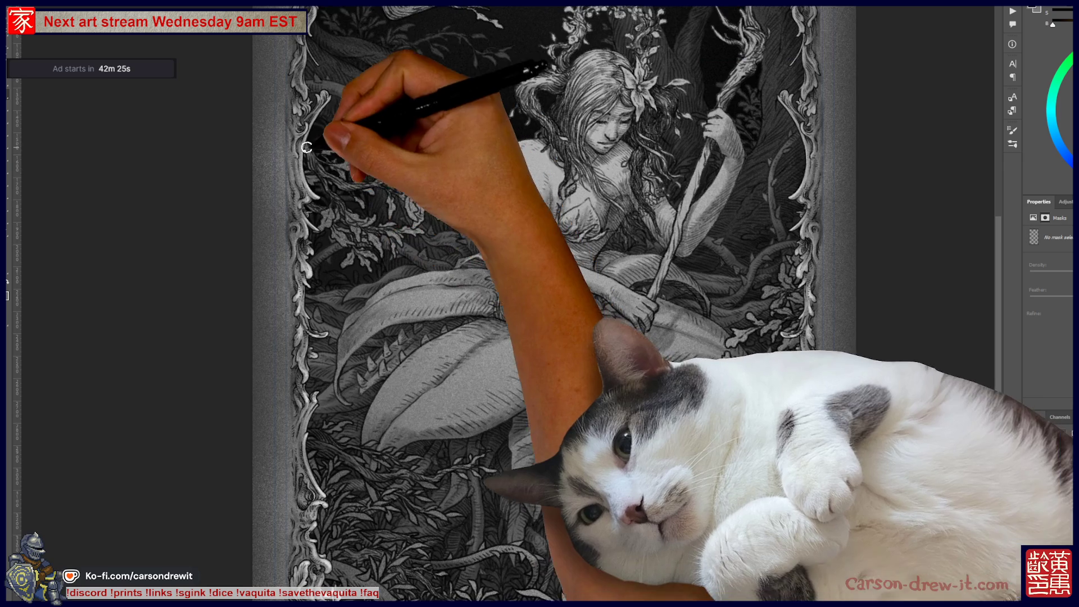
mouse_move(490, 249)
mouse_down()
mouse_move(381, 284)
mouse_move(388, 292)
mouse_up()
drag(706, 340, 691, 382)
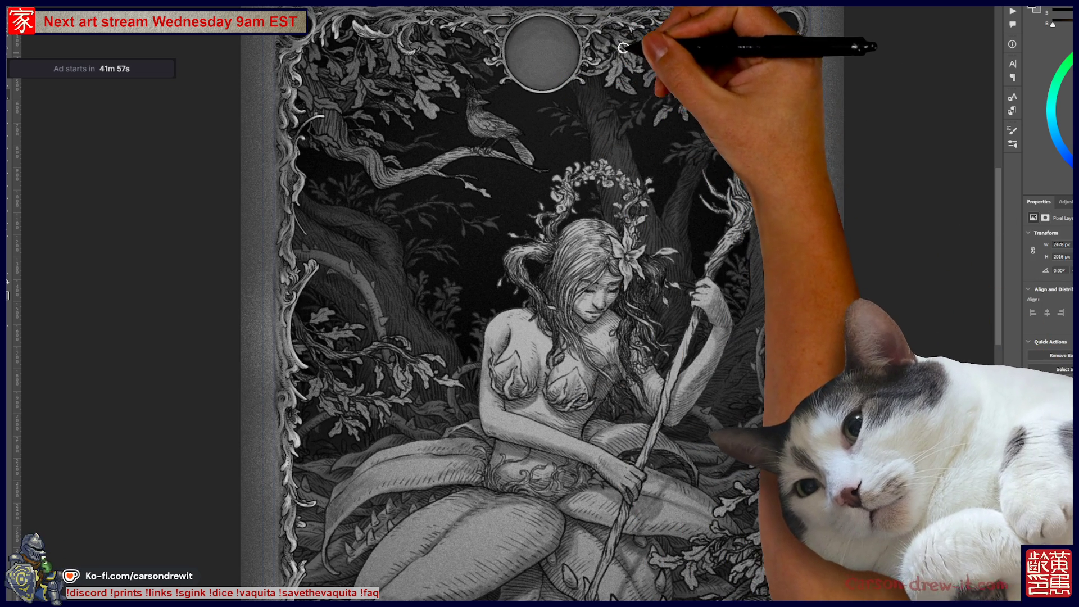
- Add strokes to the canopy leaves along the top frame, then fit the whole artwork on screen
drag(625, 55, 679, 74)
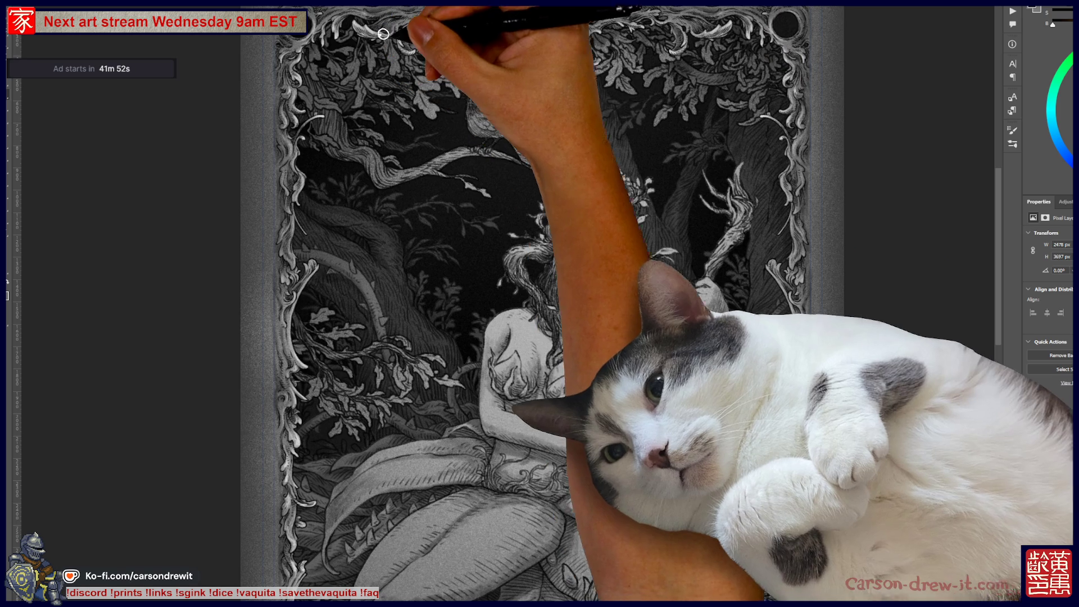
drag(433, 23, 436, 26)
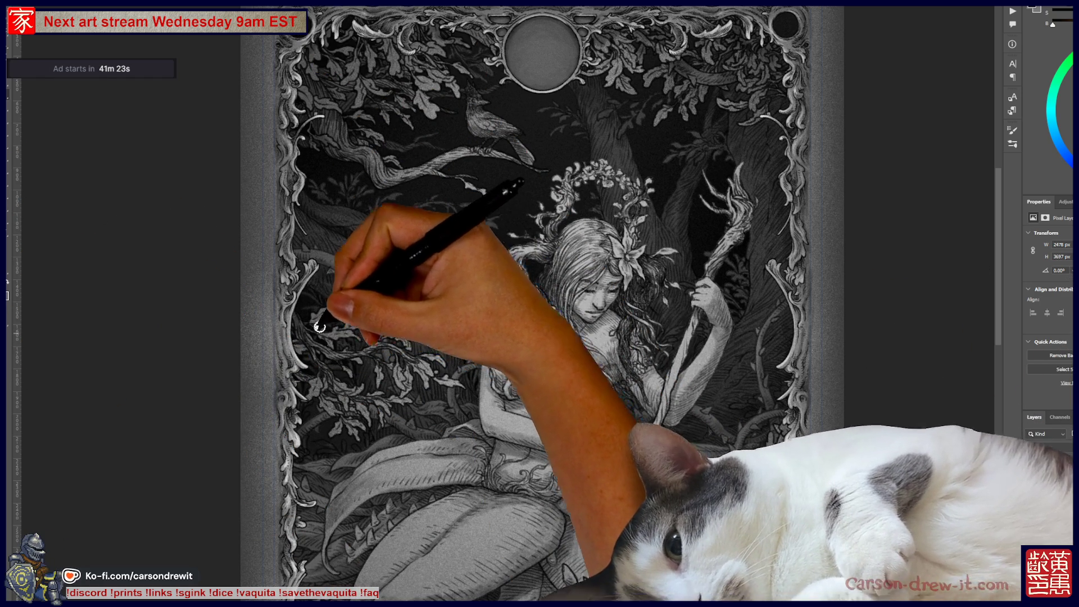
mouse_move(416, 307)
mouse_down()
mouse_move(381, 446)
mouse_move(382, 320)
mouse_up()
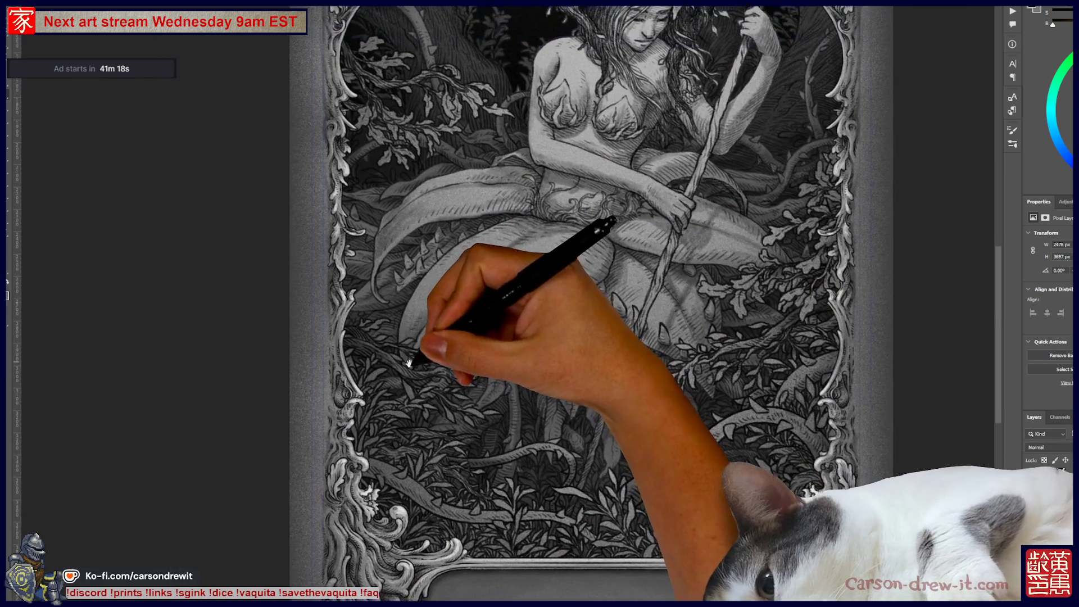
key(ctrl+0)
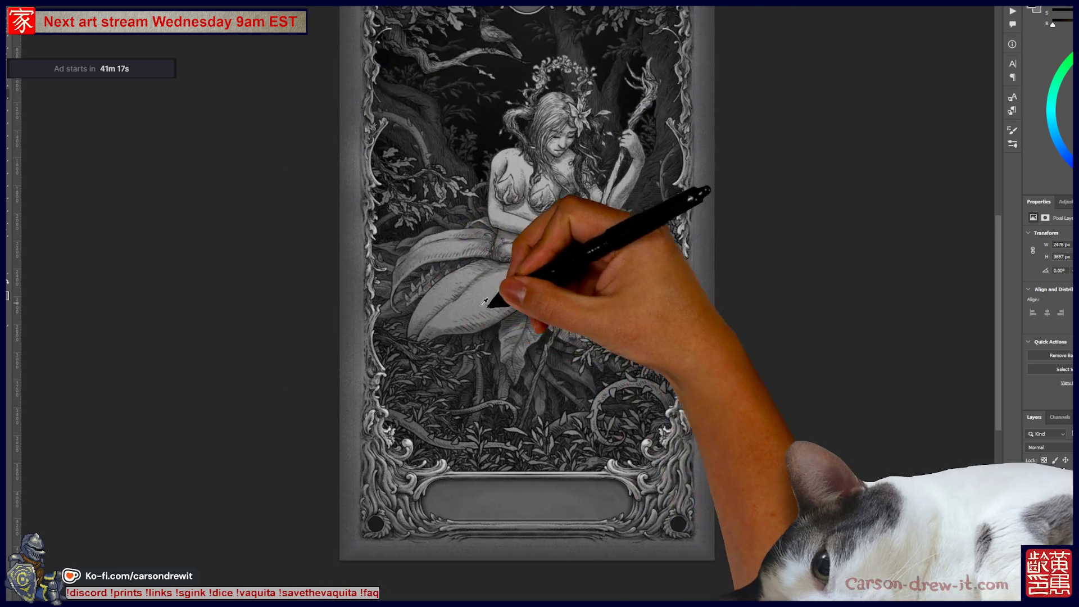
scroll(656, 415, down, 1)
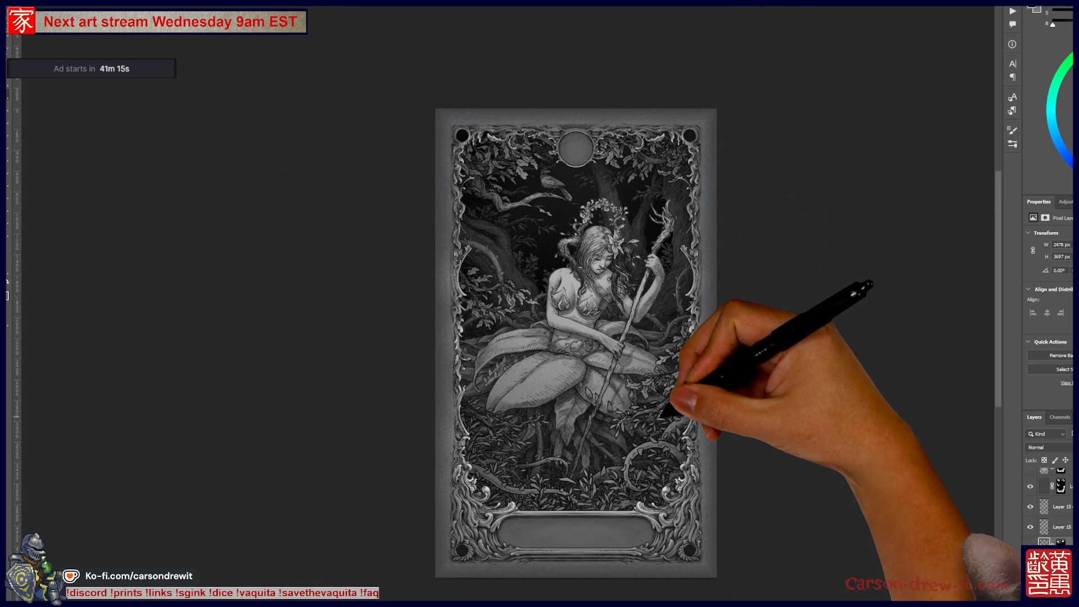
scroll(654, 416, up, 2)
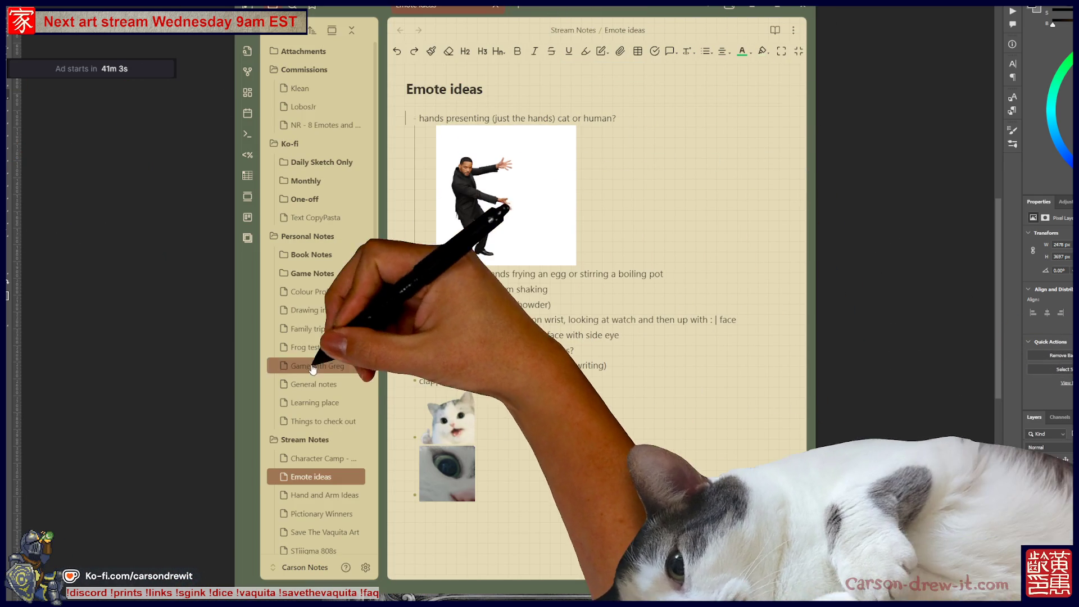
- Open the Sub Tarot Cards note under Learning place, review the plant-lady reference, then hide Obsidian
click(313, 403)
scroll(315, 453, down, 3)
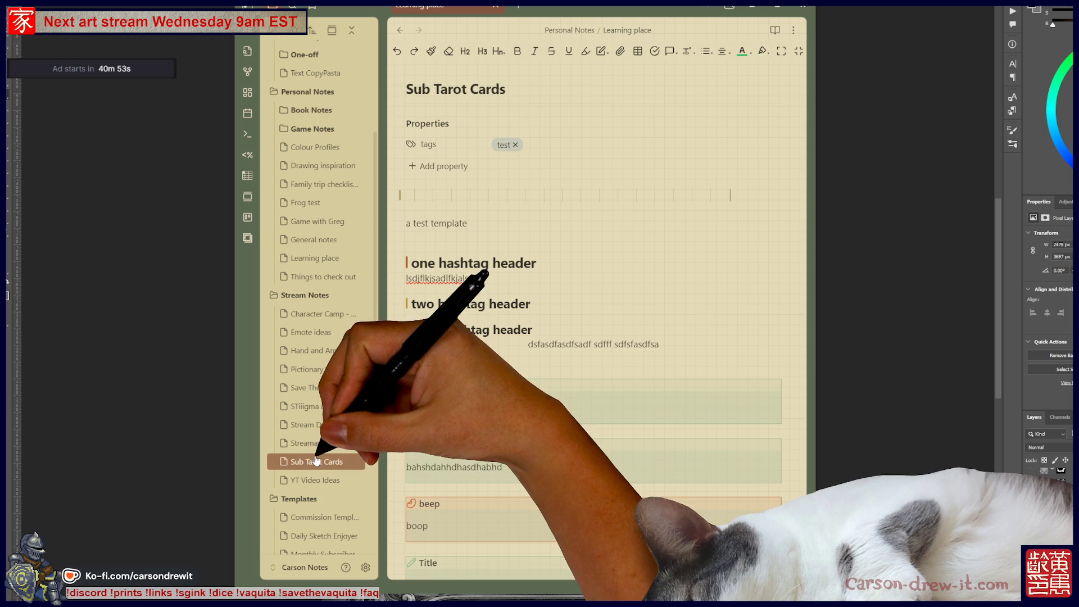
click(327, 461)
scroll(760, 444, down, 2)
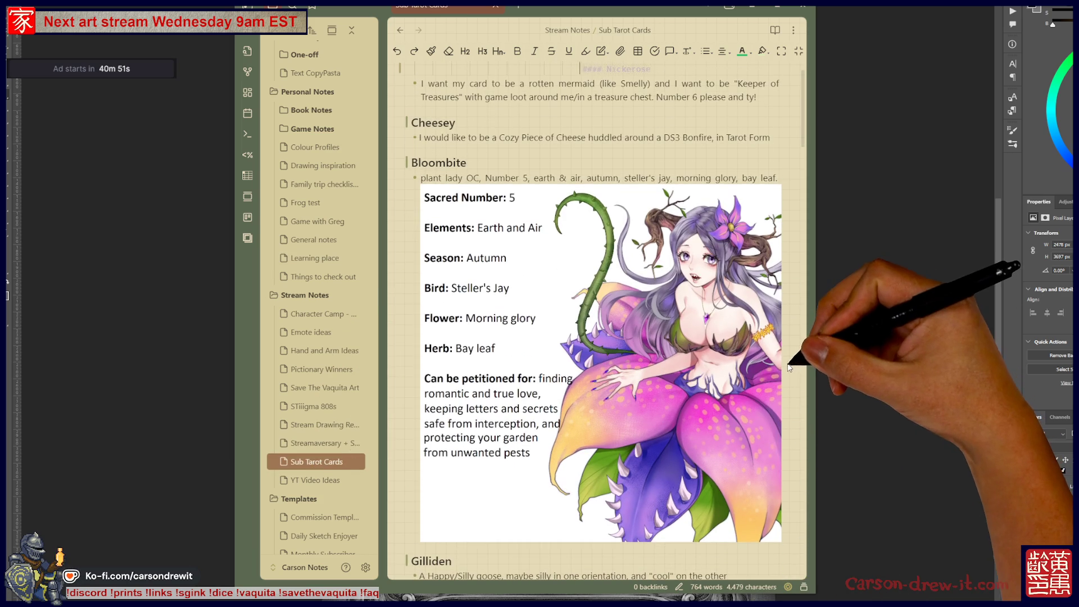
scroll(736, 506, up, 1)
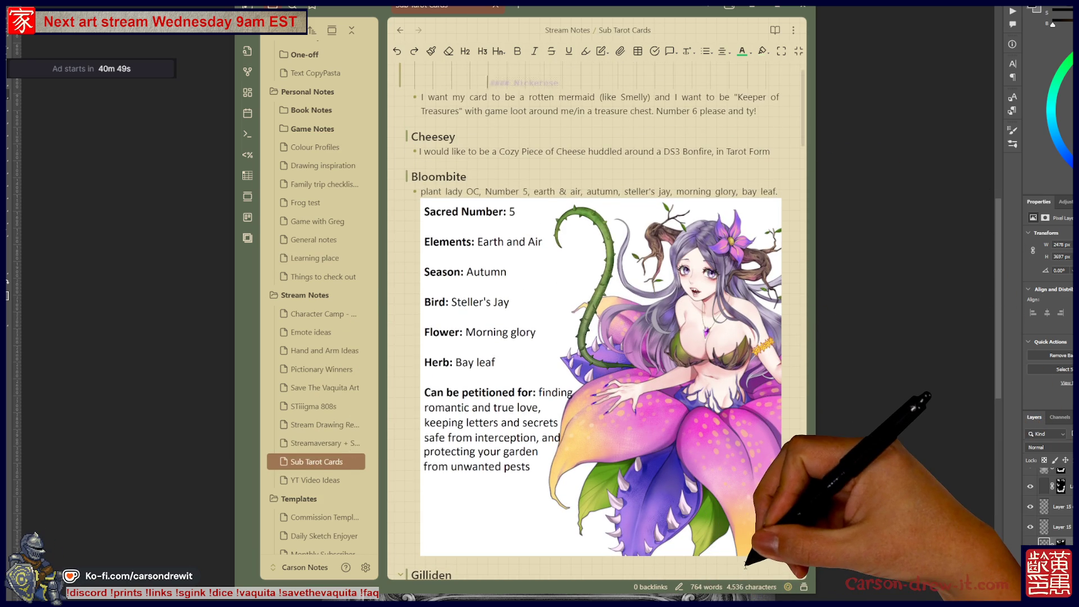
scroll(754, 557, up, 1)
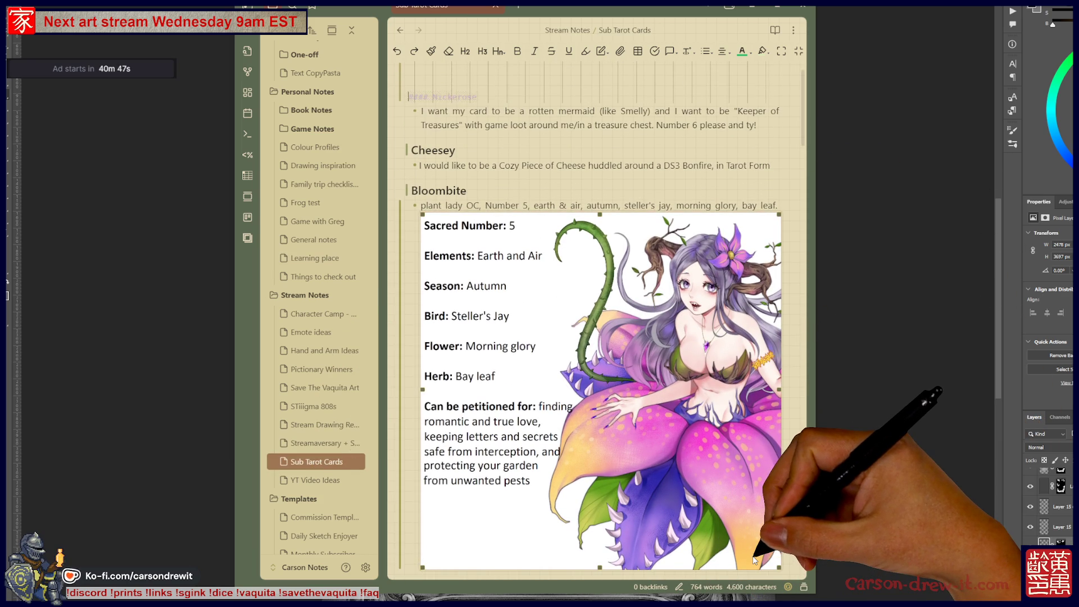
scroll(759, 543, down, 4)
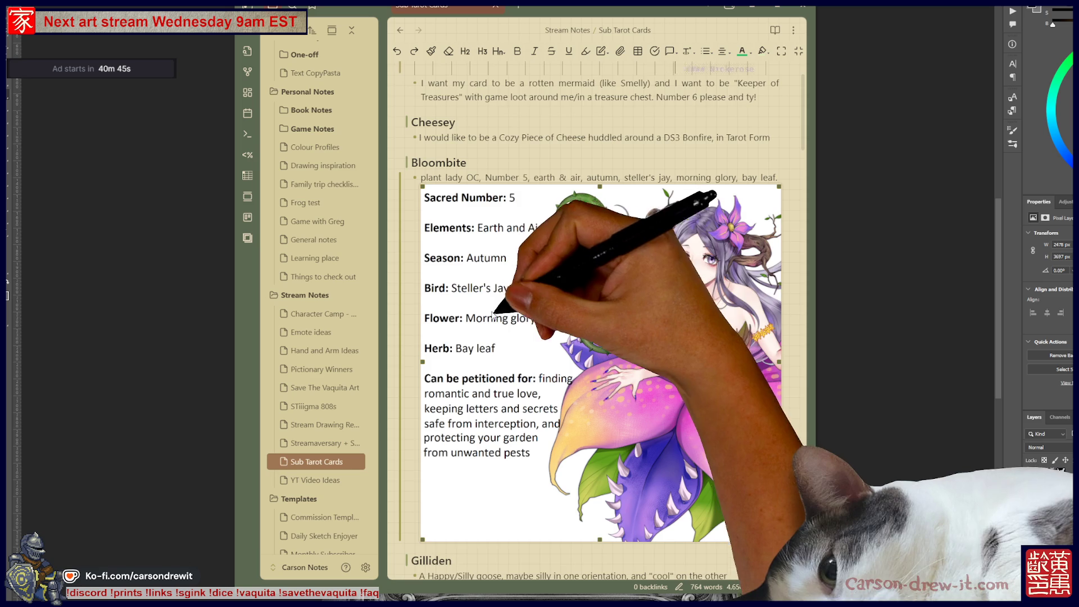
scroll(534, 324, up, 3)
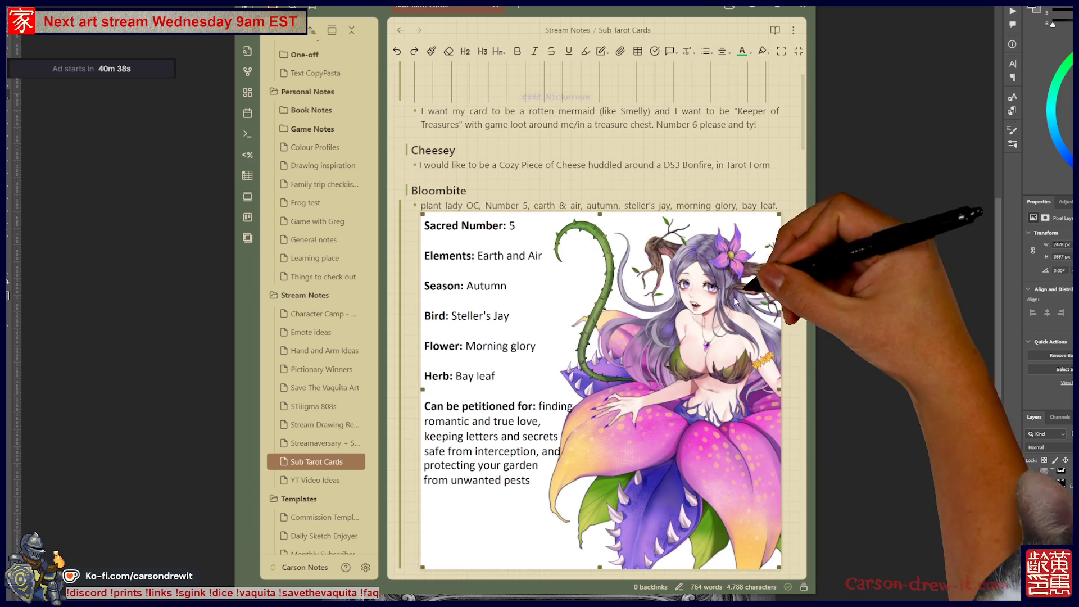
scroll(809, 174, up, 3)
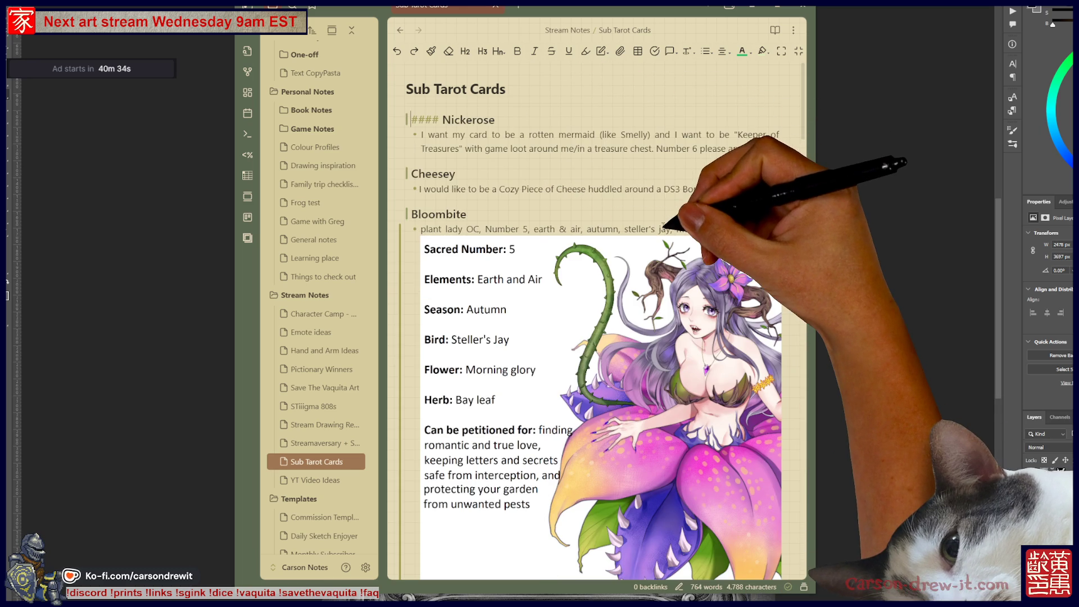
scroll(595, 337, down, 5)
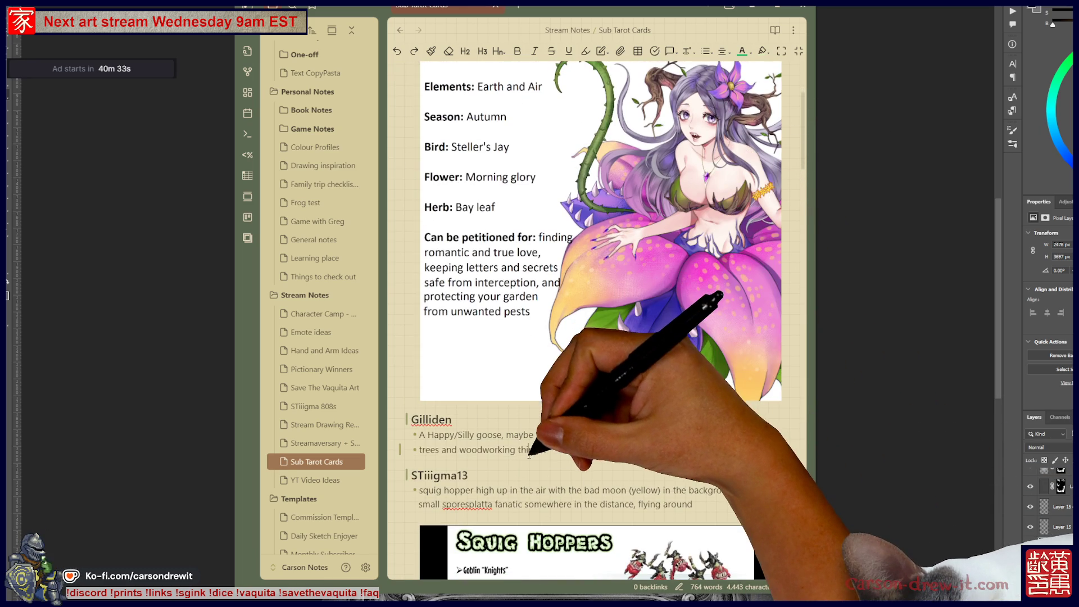
scroll(596, 338, up, 5)
scroll(600, 433, down, 1)
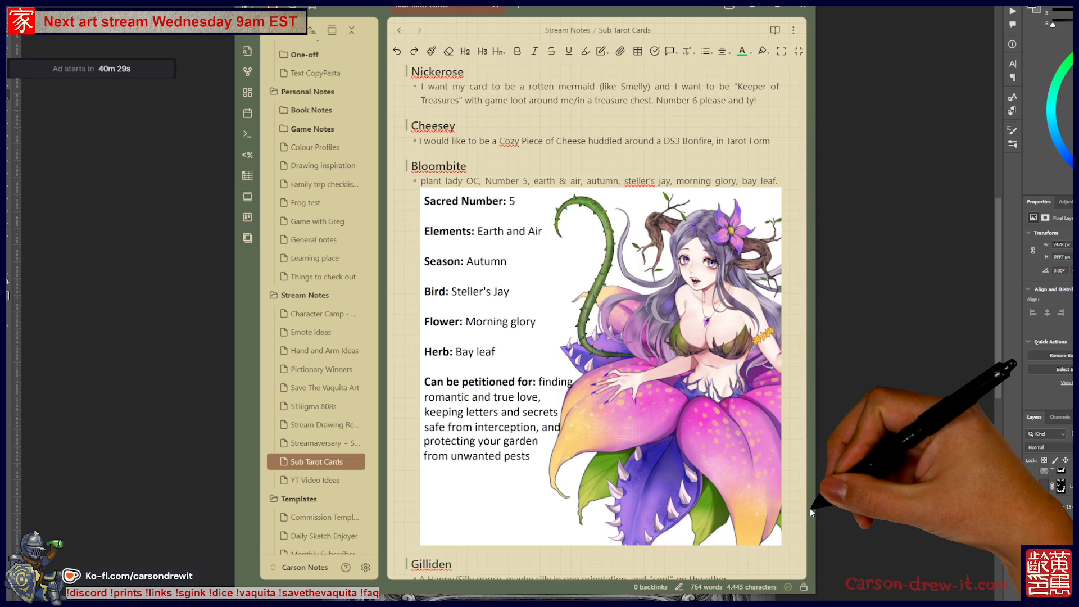
click(797, 29)
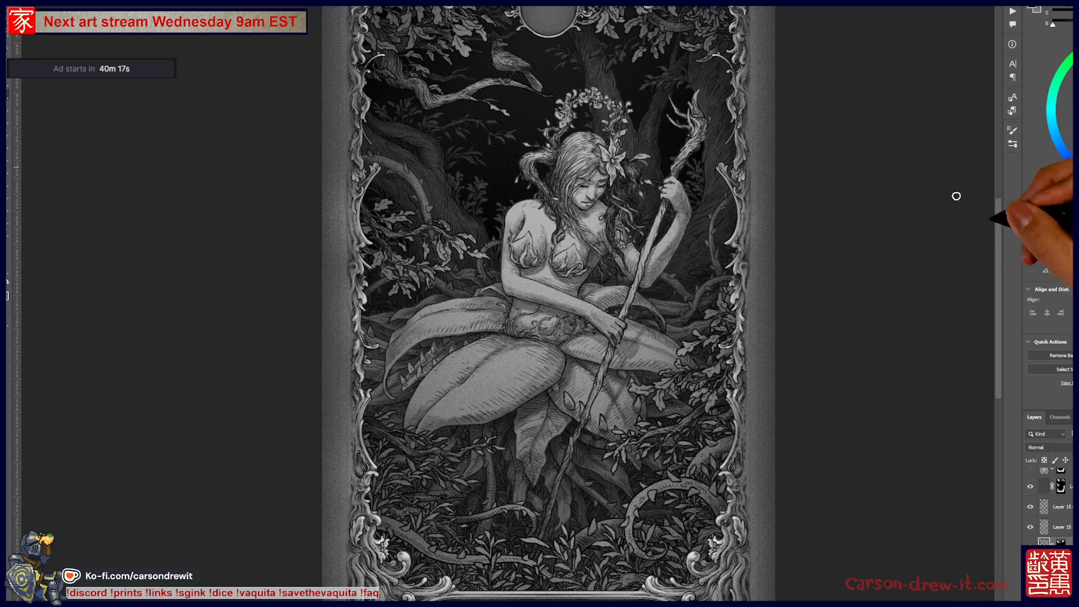
- Scroll up through the Google results for 'morning glory flower' in the browser
scroll(811, 310, up, 3)
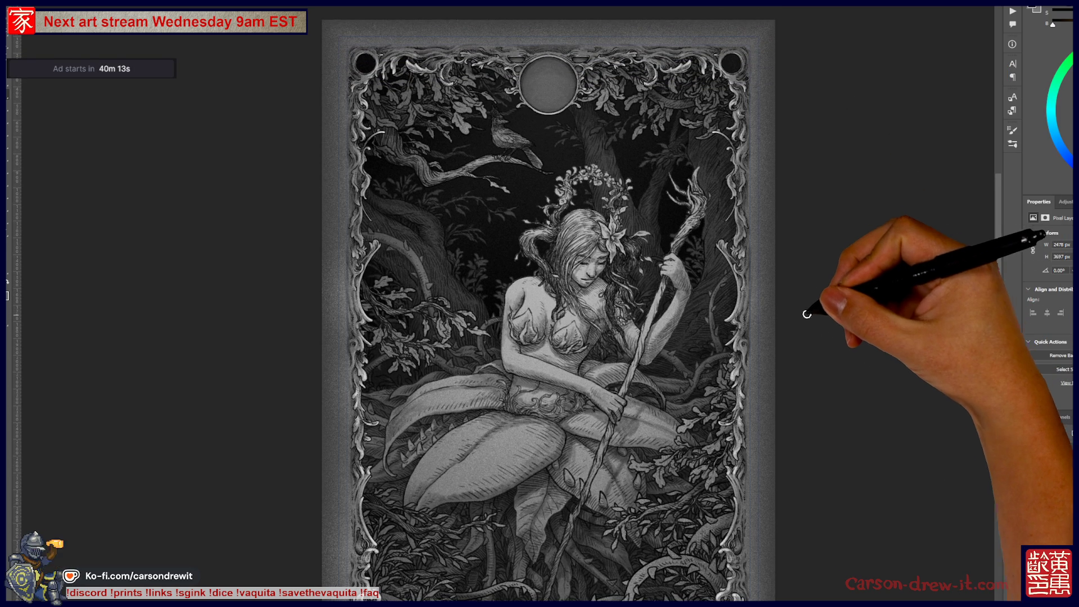
scroll(1049, 506, up, 5)
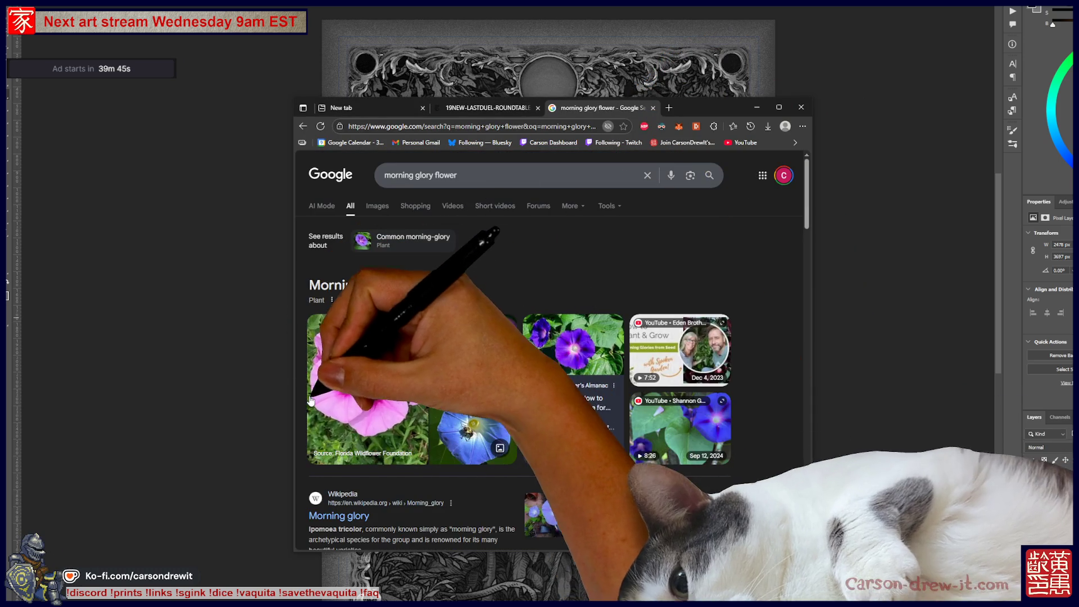
- Show Google image results for 'morning glory flower' and scroll through the photos
mouse_move(535, 431)
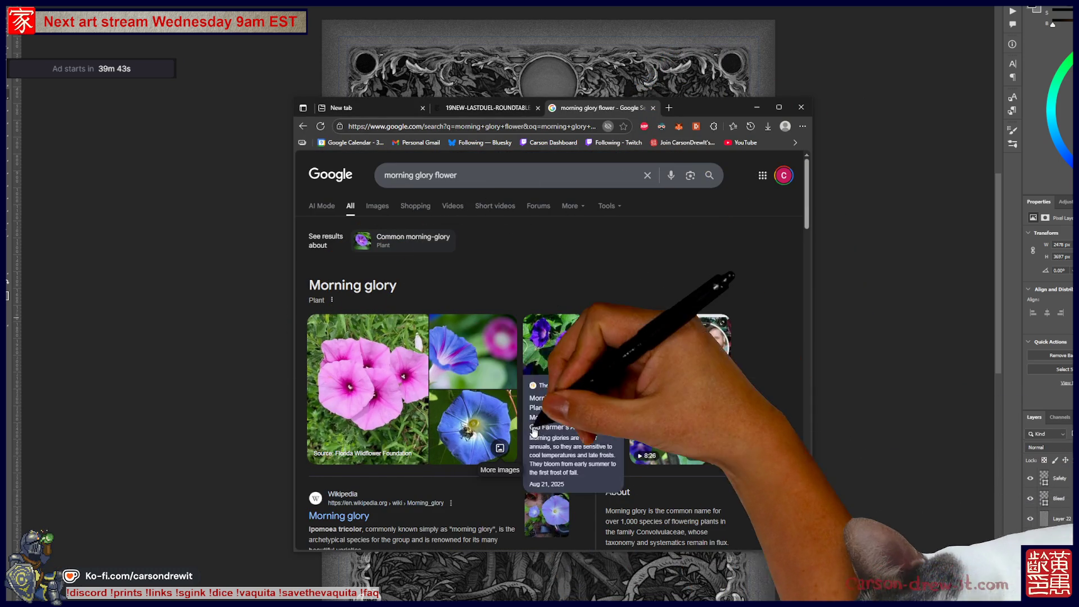
click(375, 208)
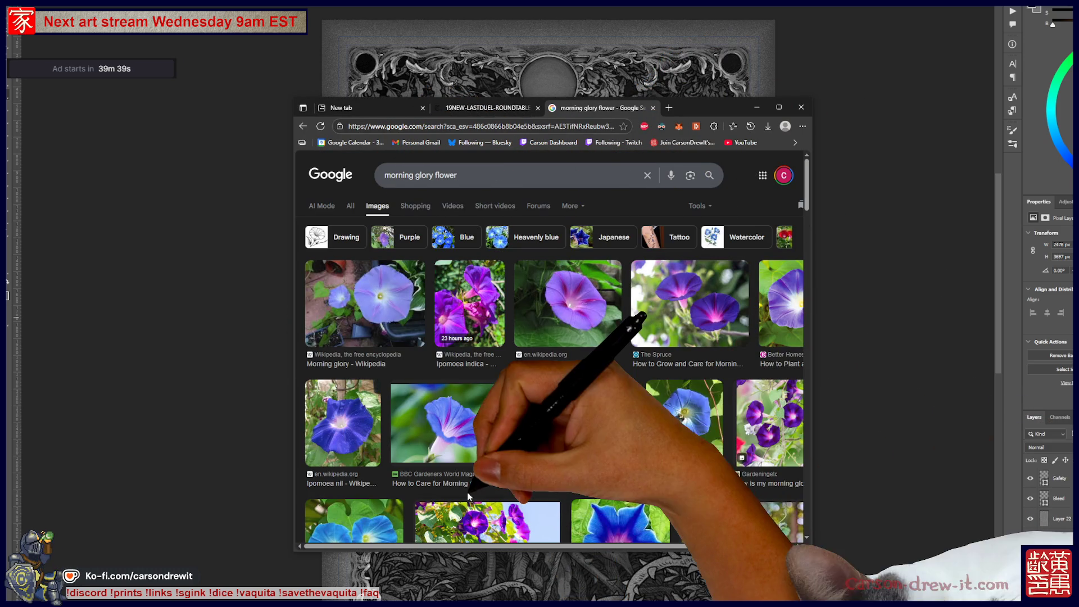
scroll(729, 439, down, 2)
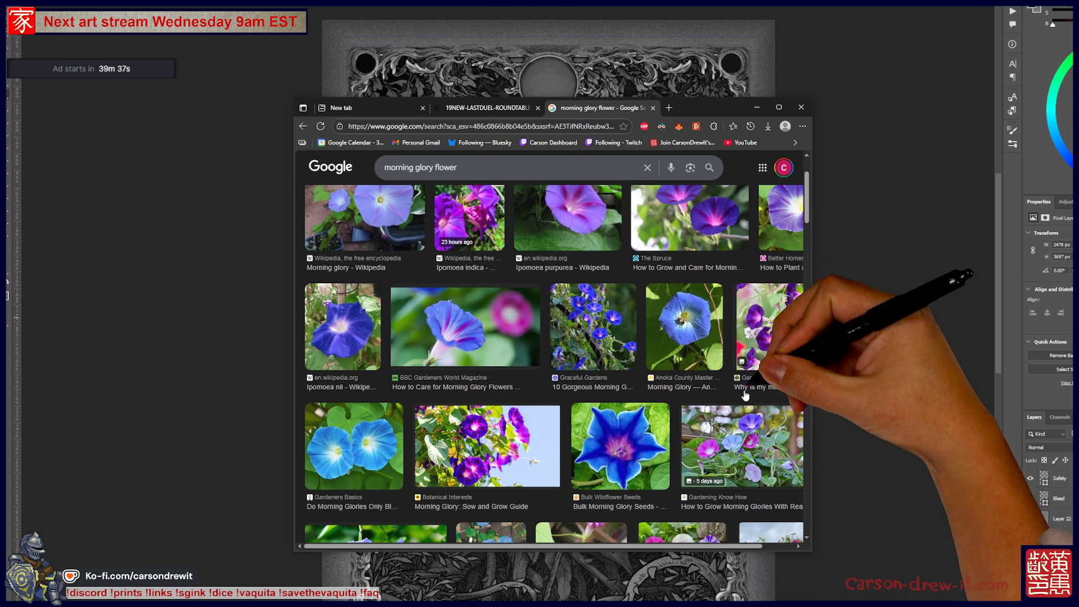
scroll(738, 417, down, 2)
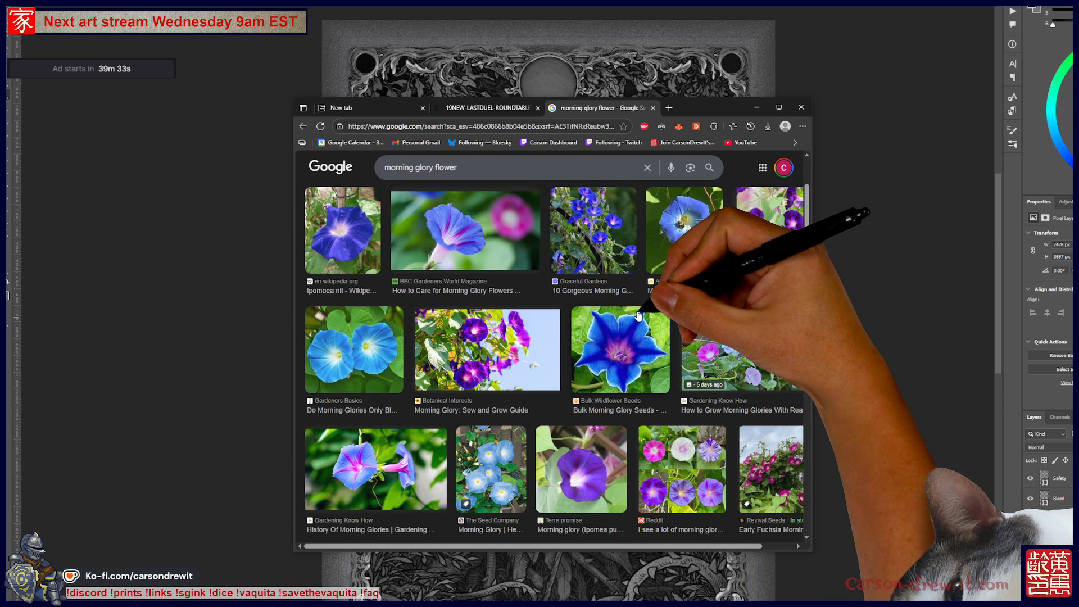
scroll(641, 317, down, 3)
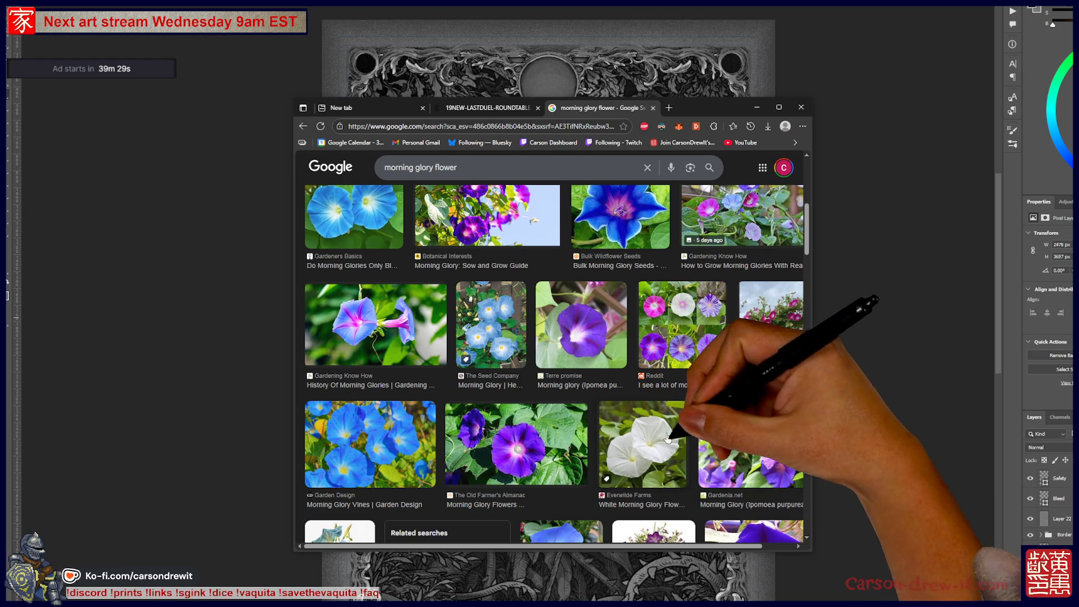
scroll(691, 386, down, 4)
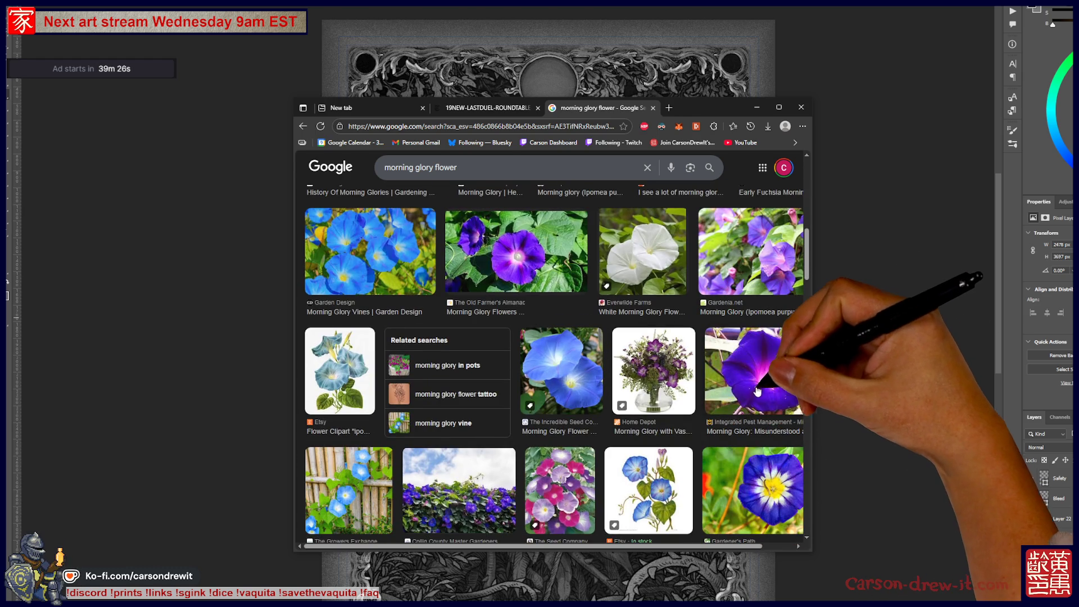
scroll(758, 391, down, 4)
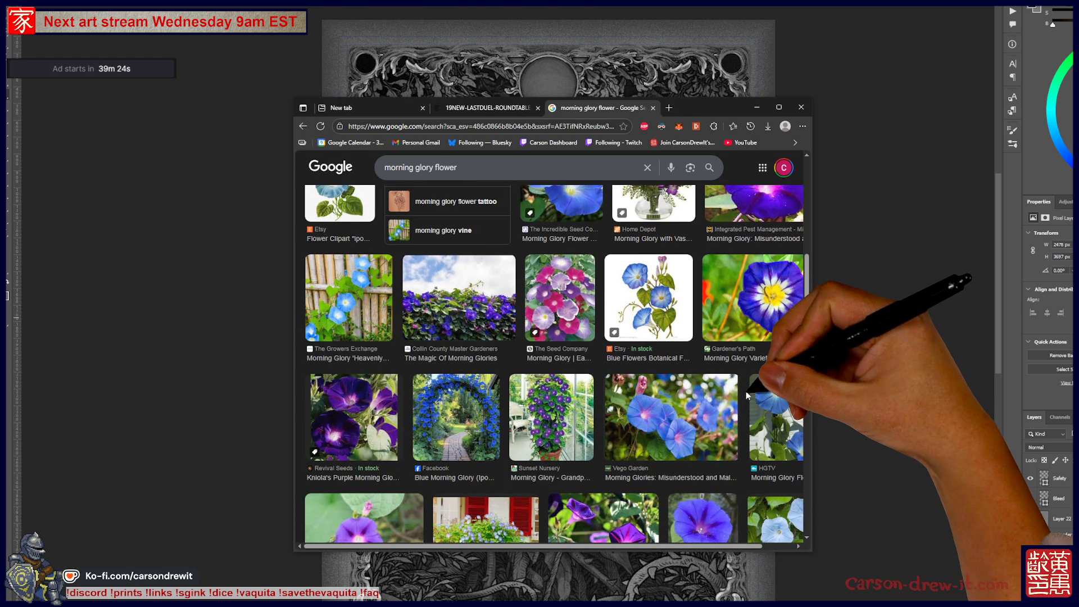
scroll(746, 395, down, 4)
scroll(758, 433, down, 4)
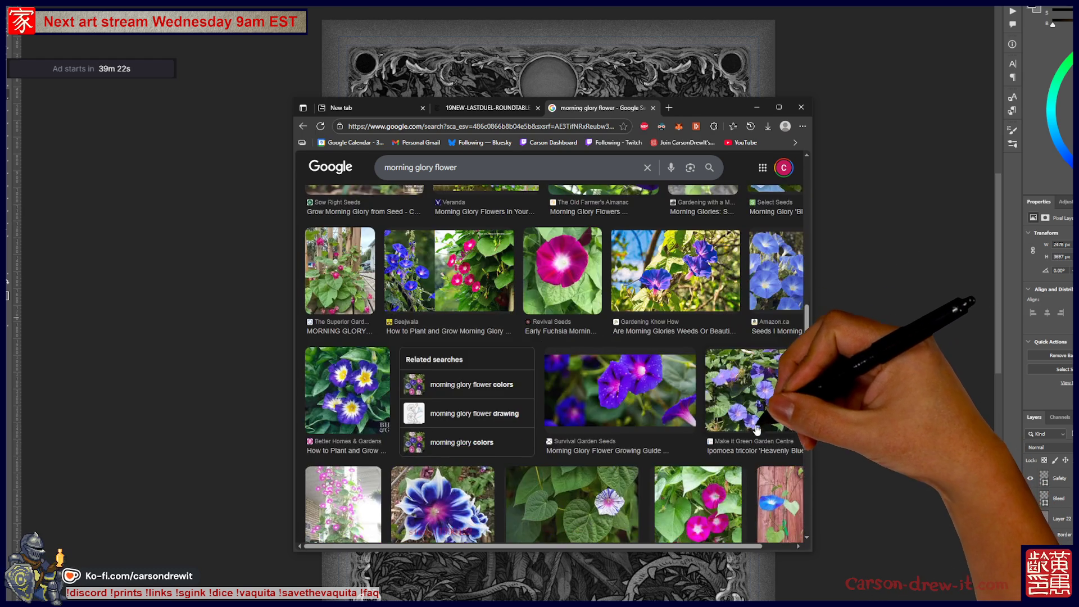
scroll(758, 433, down, 5)
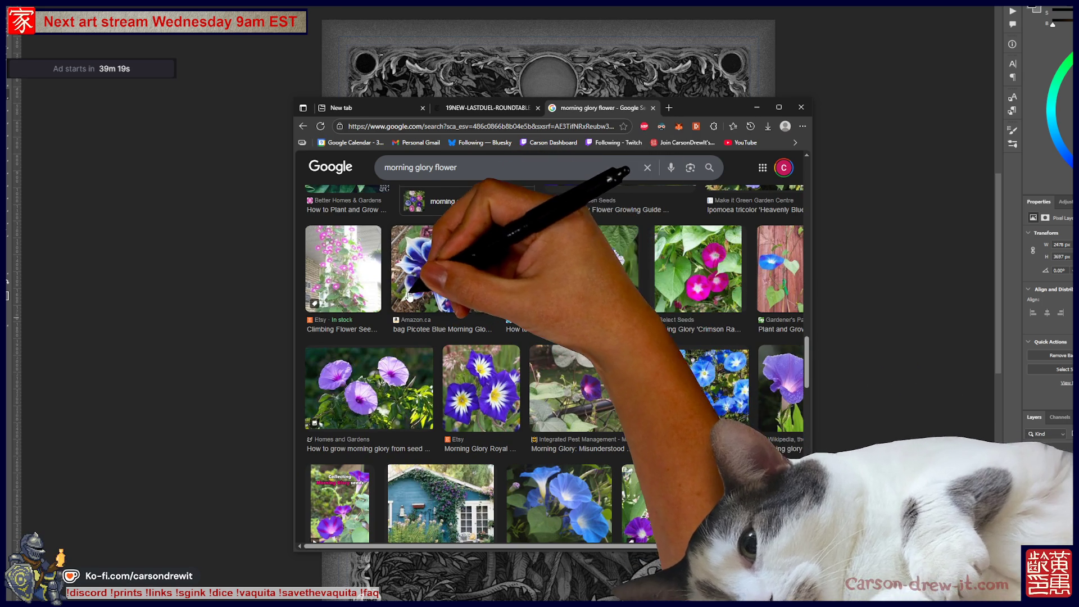
scroll(529, 289, down, 3)
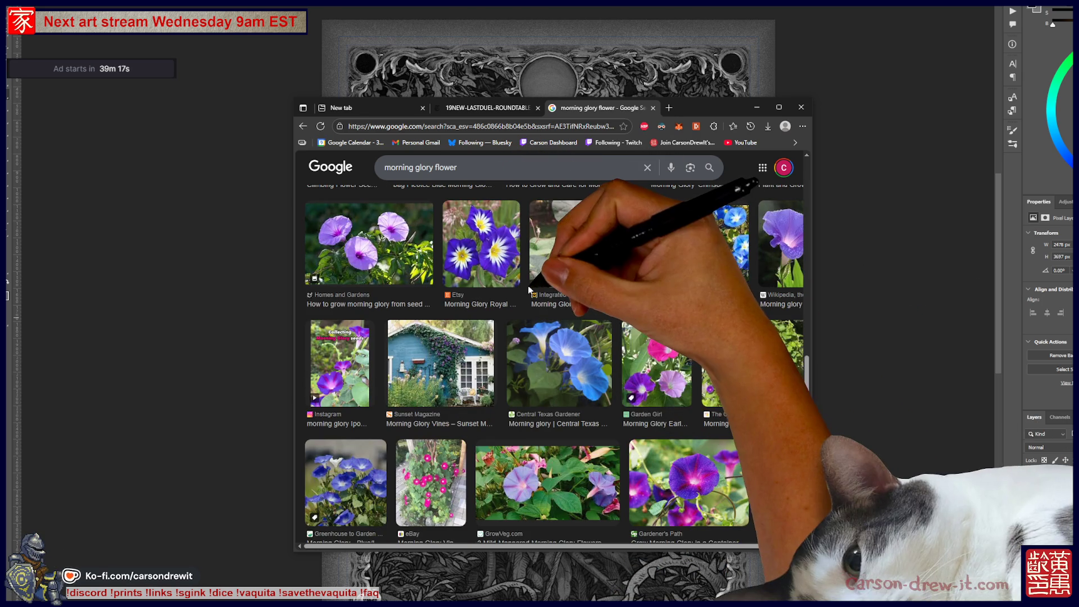
scroll(506, 298, down, 7)
scroll(494, 305, down, 6)
- Shift the browser window right over the artwork and bring Photoshop back to the front
mouse_move(721, 111)
mouse_down()
mouse_move(982, 268)
mouse_move(878, 93)
mouse_move(877, 131)
mouse_up()
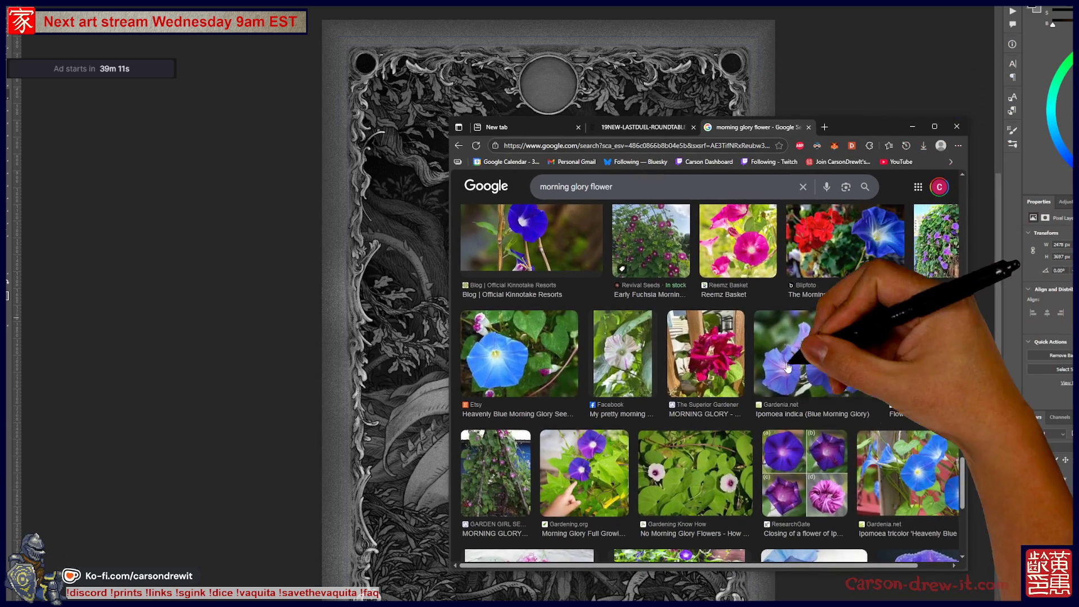
scroll(788, 363, down, 5)
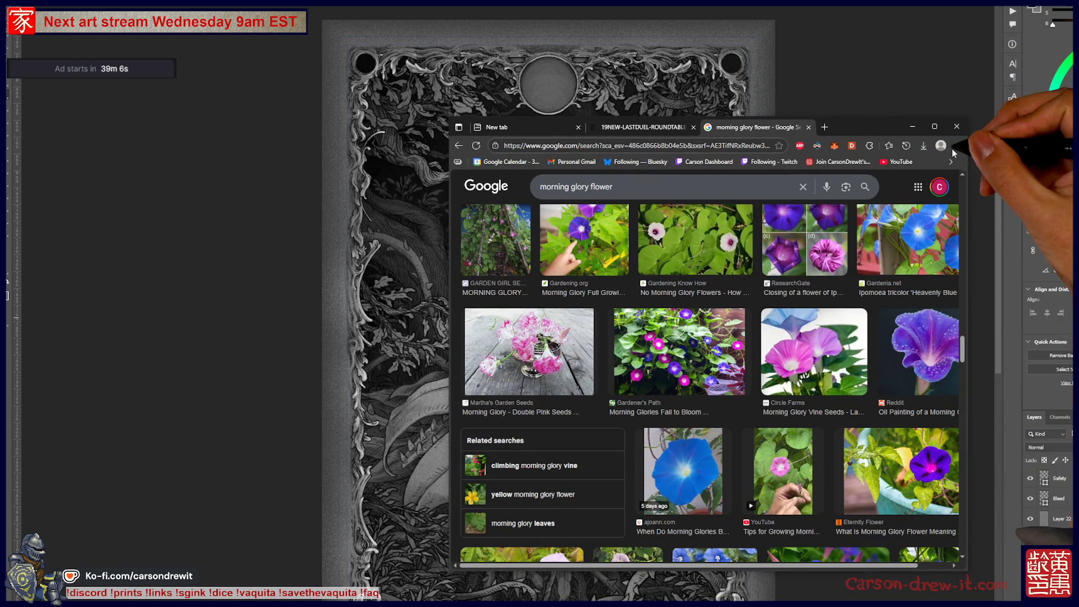
scroll(876, 357, up, 2)
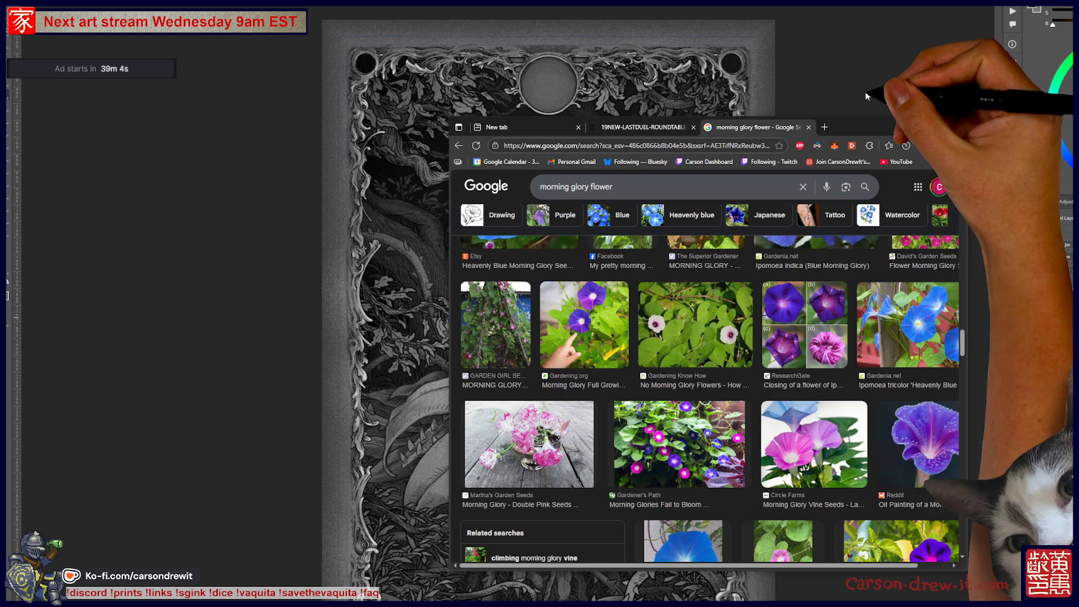
click(866, 96)
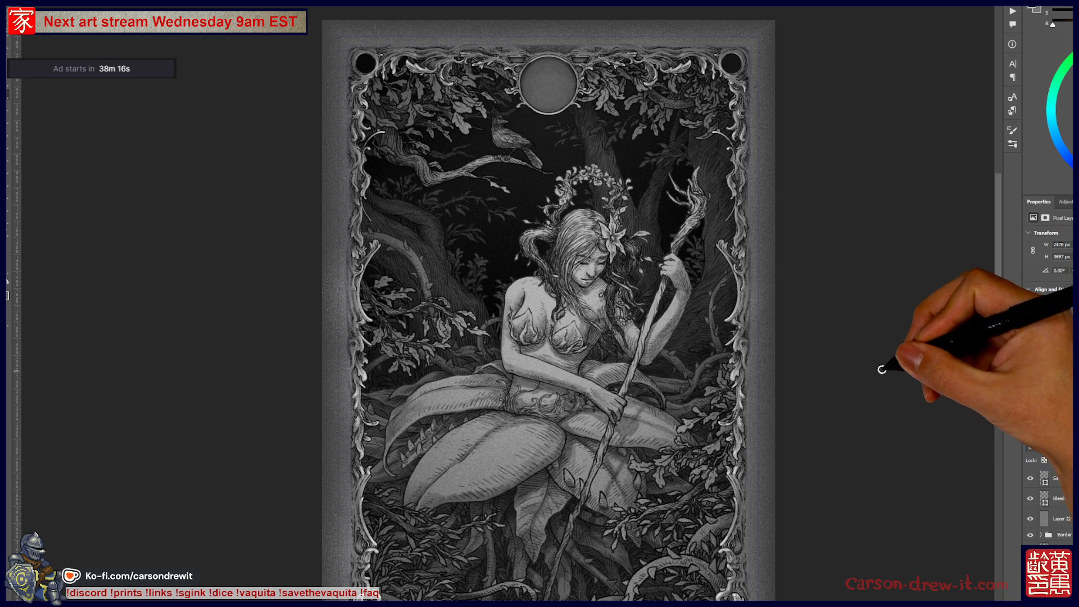
key(ctrl+plus)
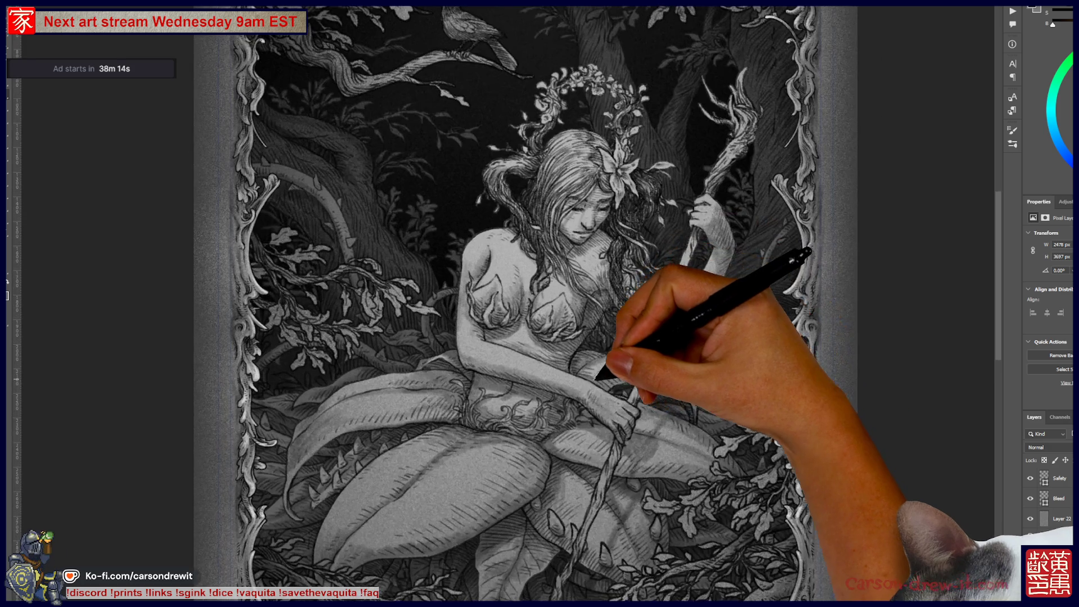
key(ctrl+plus)
drag(773, 336, 663, 337)
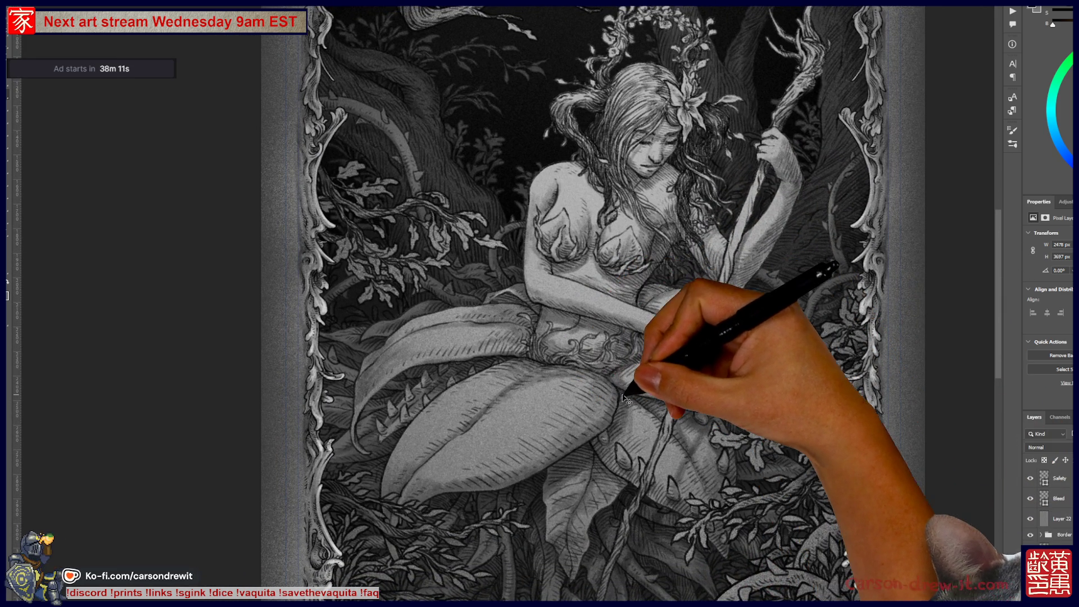
scroll(1049, 503, down, 3)
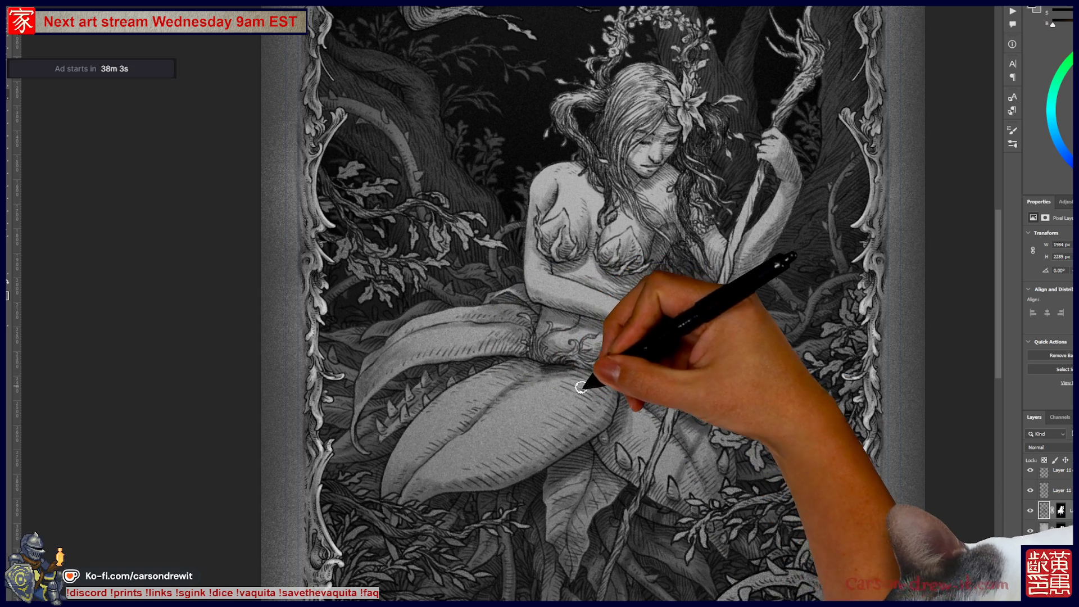
scroll(568, 403, up, 4)
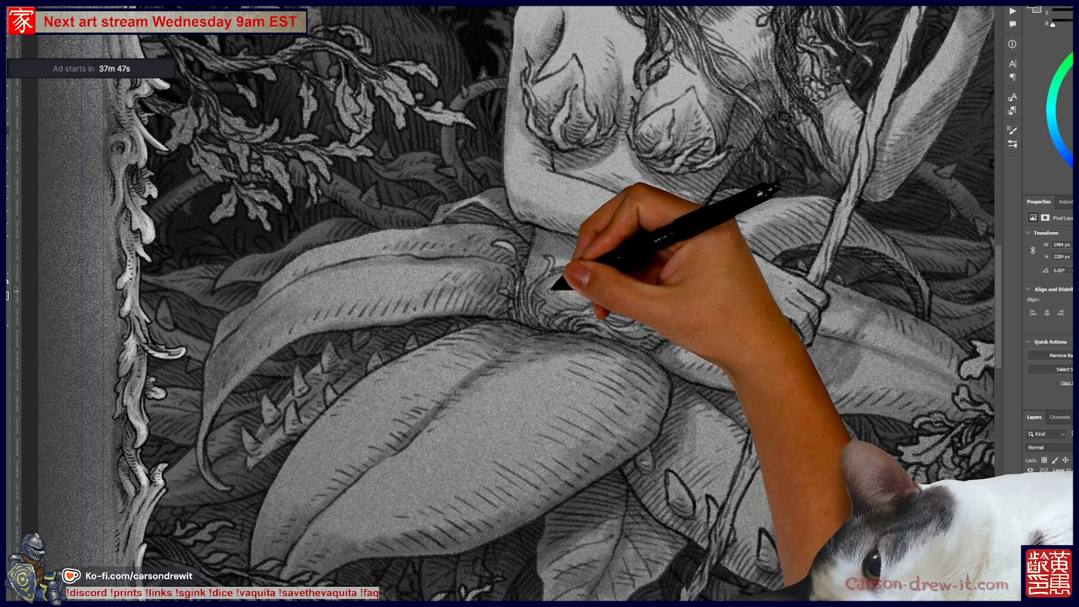
scroll(545, 373, up, 5)
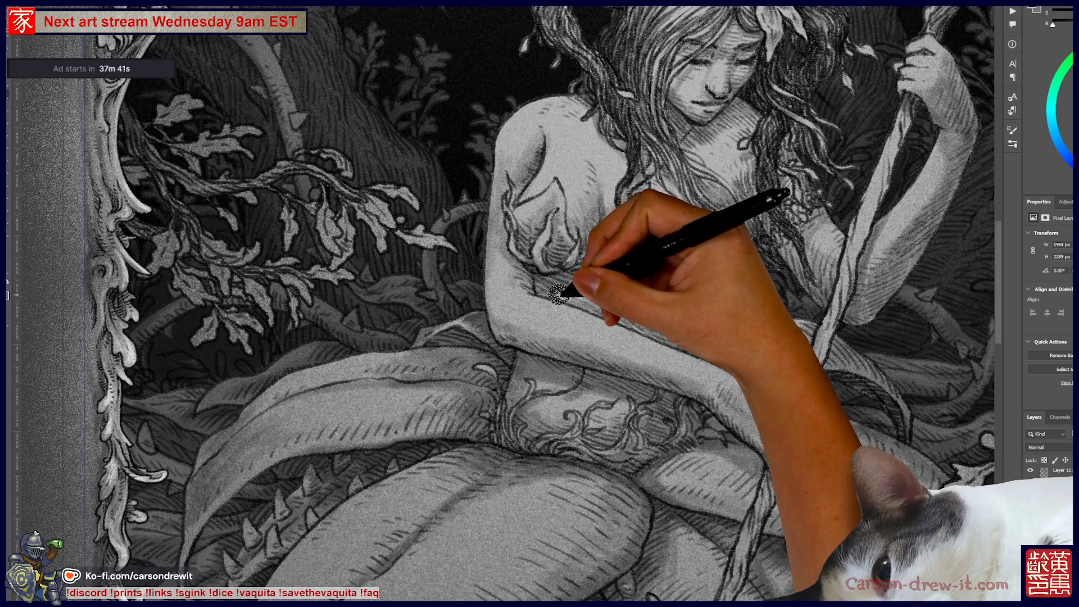
scroll(540, 298, down, 2)
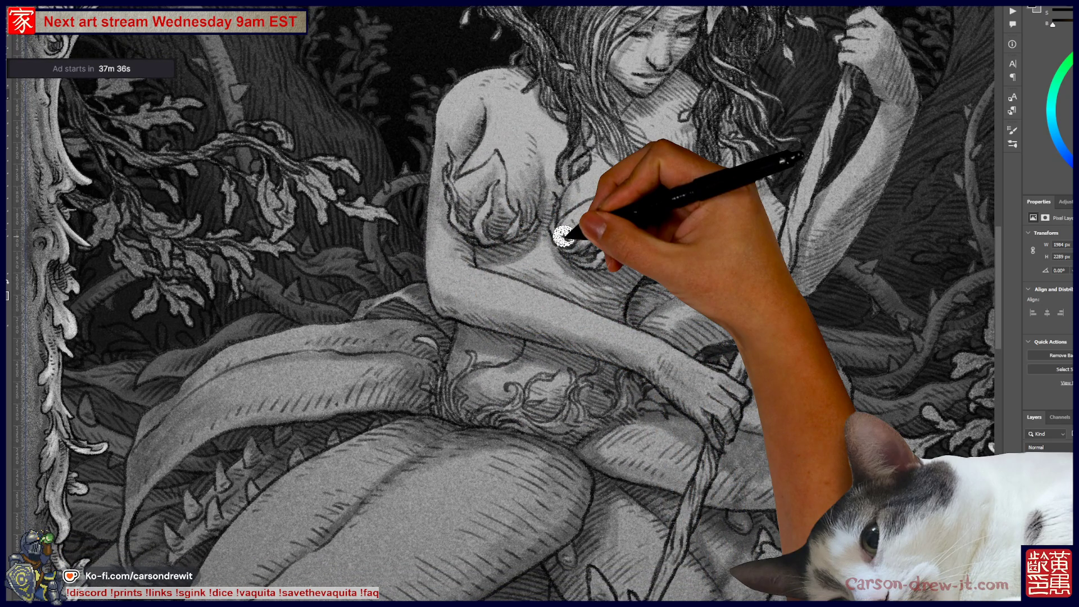
scroll(562, 236, down, 3)
scroll(559, 337, up, 1)
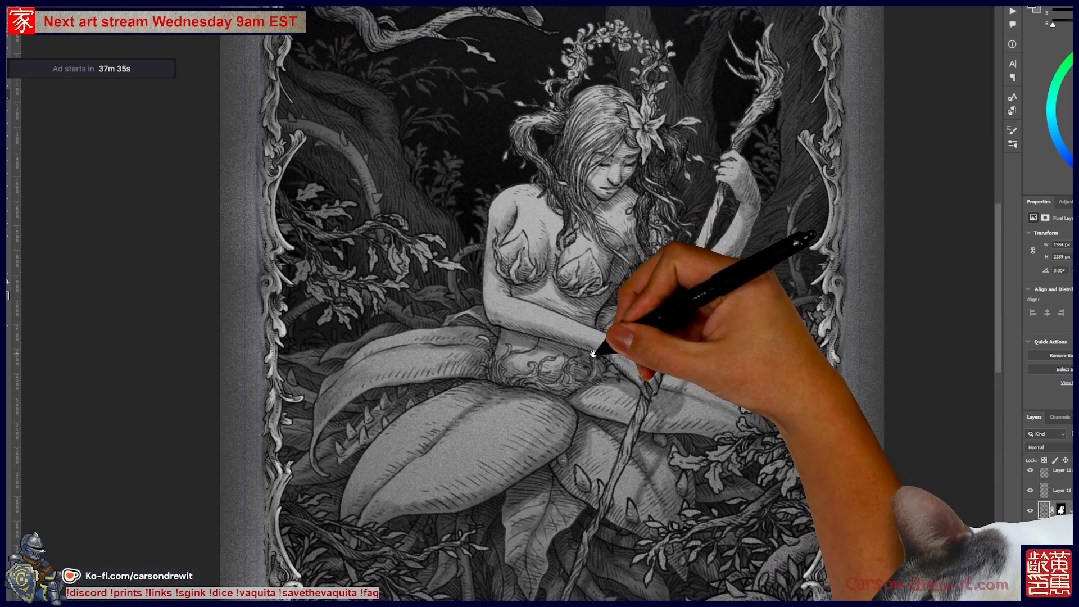
mouse_move(560, 359)
mouse_down()
mouse_move(554, 395)
mouse_move(579, 377)
mouse_up()
mouse_move(528, 410)
mouse_down()
mouse_move(566, 385)
mouse_move(559, 397)
mouse_up()
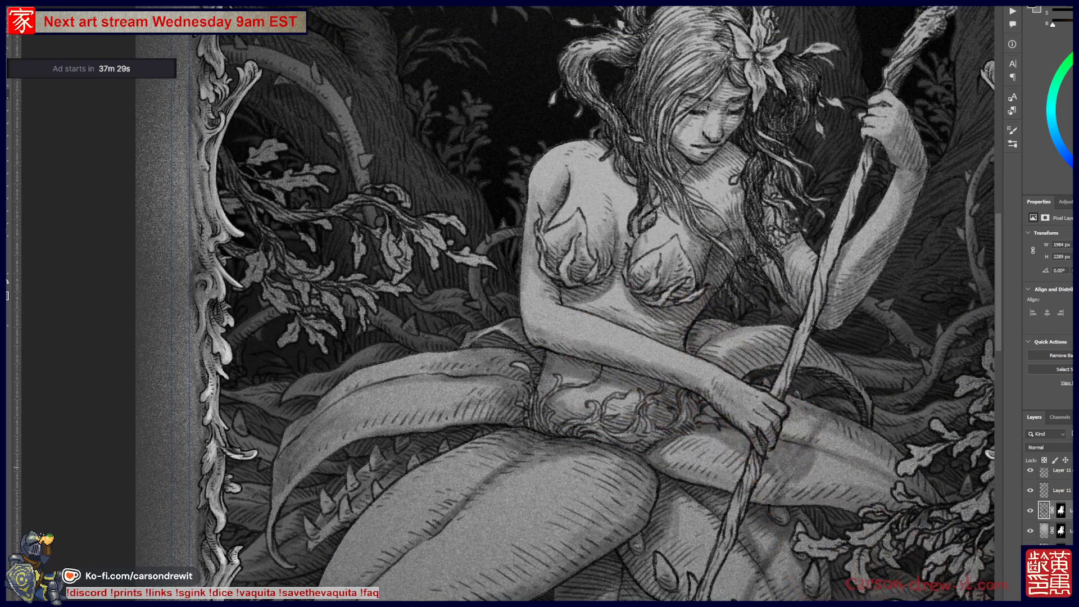
scroll(1051, 500, up, 5)
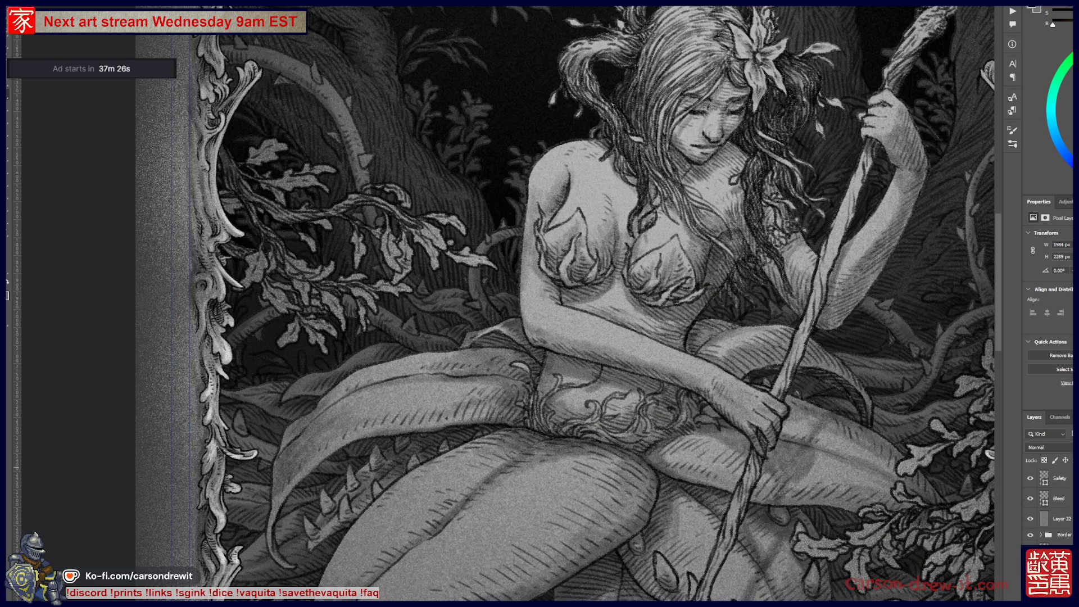
- Make the left leafy-branch layer active, after trying Layer 13 and the masked pixel layer
scroll(1051, 503, down, 2)
scroll(1051, 503, up, 2)
scroll(1051, 503, down, 2)
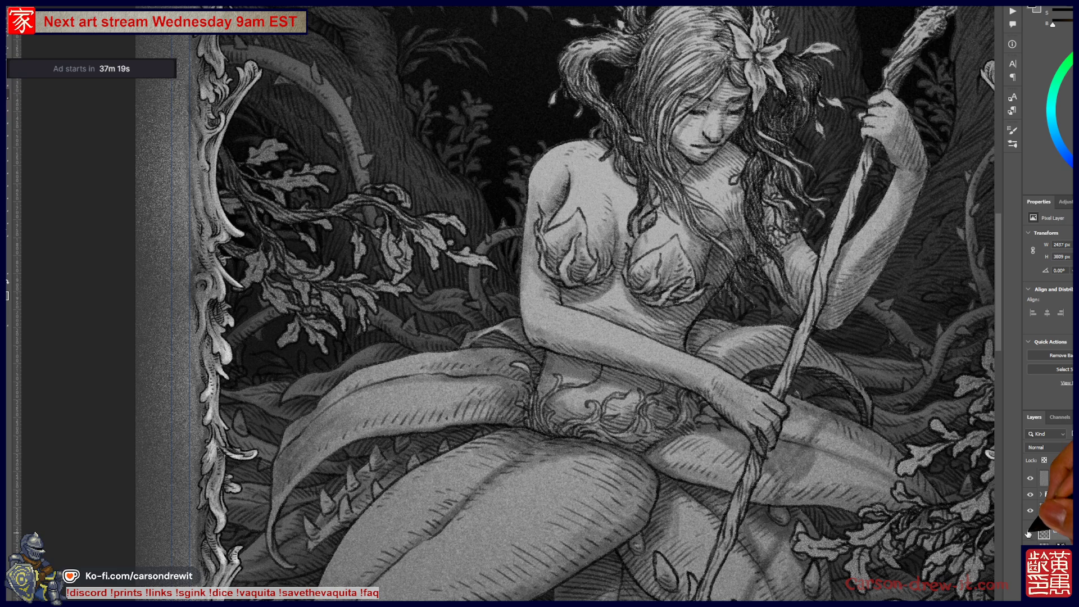
click(1060, 531)
click(1059, 545)
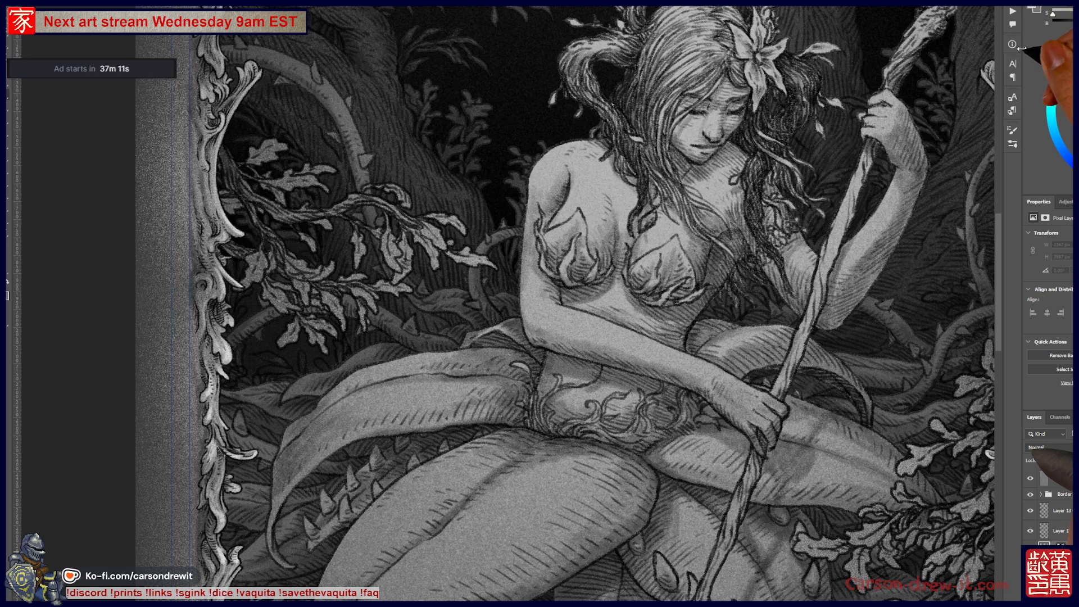
ctrl+click(493, 280)
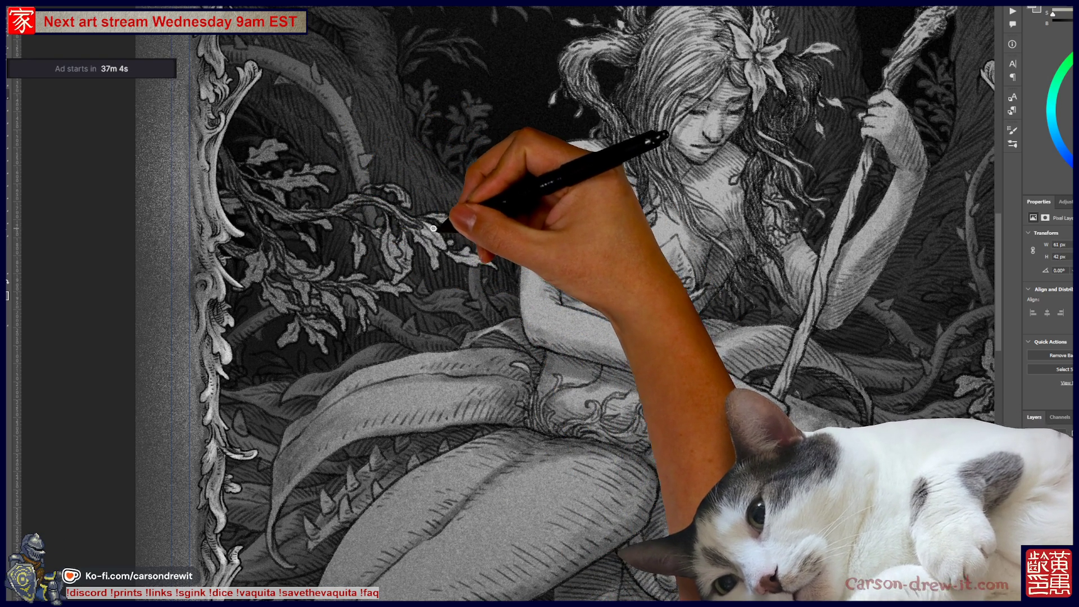
- Draw engraved strokes over the branch leaves left of the nymph, down to the lower-left leaves
mouse_move(442, 247)
mouse_down()
mouse_move(457, 206)
mouse_move(482, 205)
mouse_move(493, 262)
mouse_up()
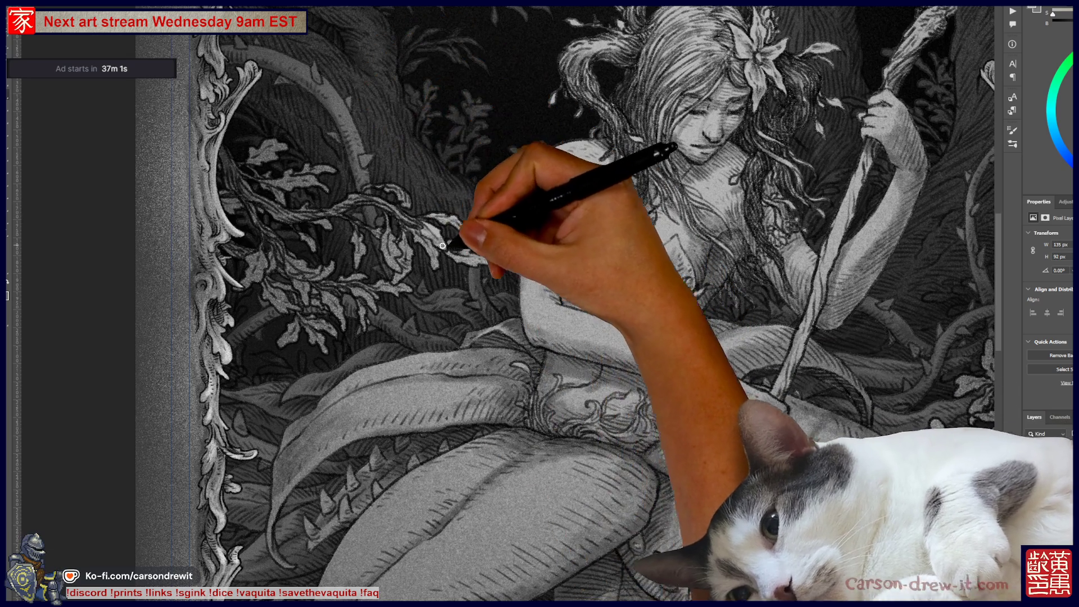
mouse_move(508, 265)
mouse_down()
mouse_move(477, 245)
mouse_move(525, 309)
mouse_move(508, 335)
mouse_up()
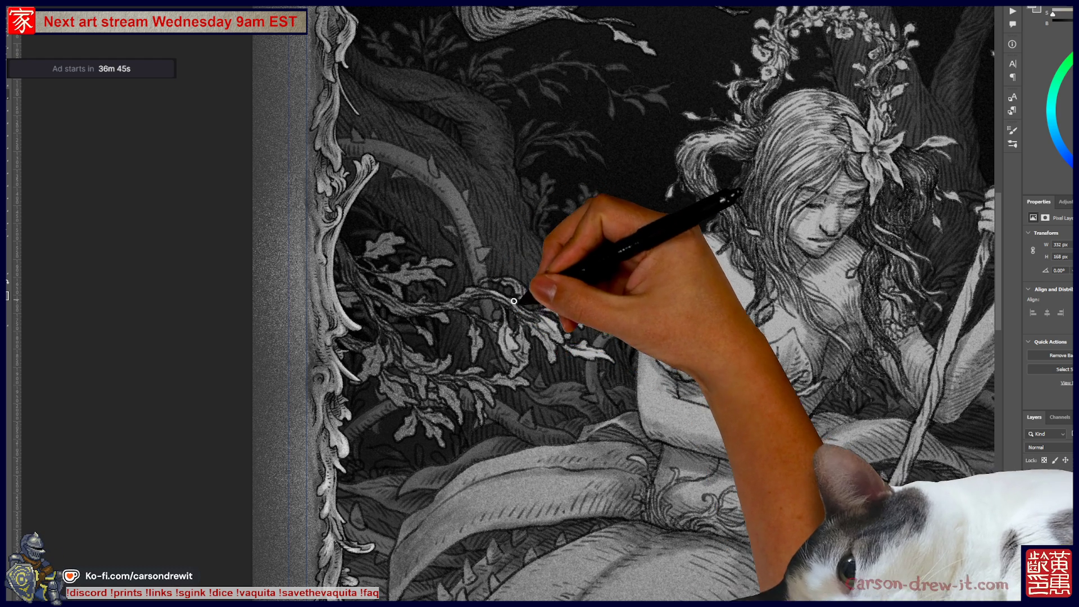
mouse_move(530, 309)
mouse_down()
mouse_move(494, 277)
mouse_move(506, 283)
mouse_move(482, 303)
mouse_move(490, 280)
mouse_up()
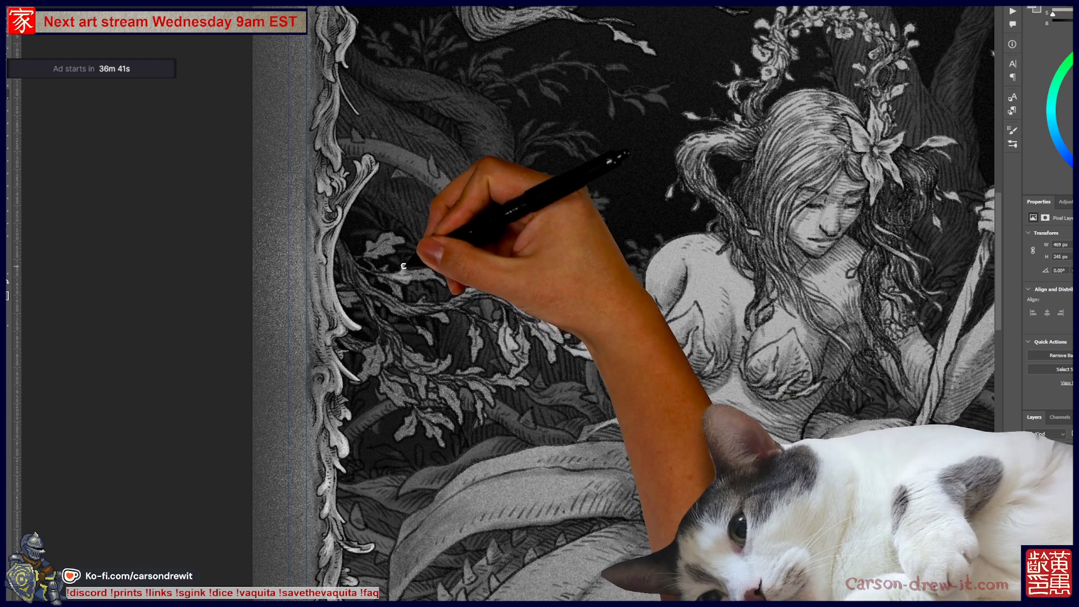
mouse_move(439, 276)
mouse_down()
mouse_move(451, 249)
mouse_move(396, 237)
mouse_move(421, 233)
mouse_move(439, 156)
mouse_move(487, 321)
mouse_up()
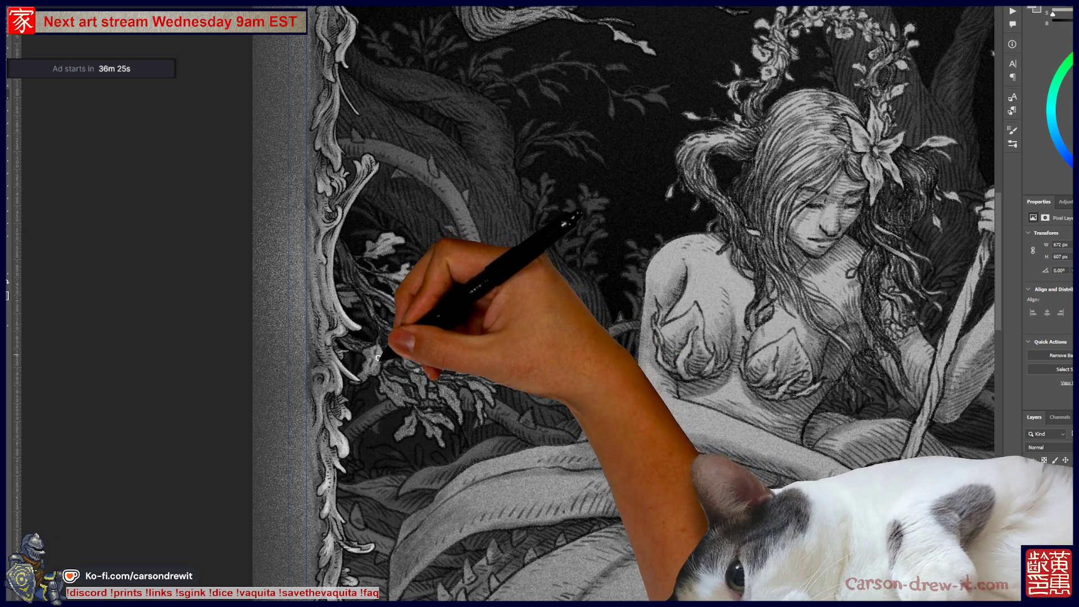
mouse_move(369, 360)
mouse_down()
mouse_move(390, 388)
mouse_move(414, 381)
mouse_move(393, 361)
mouse_move(406, 383)
mouse_move(424, 357)
mouse_move(445, 390)
mouse_move(497, 391)
mouse_move(488, 397)
mouse_up()
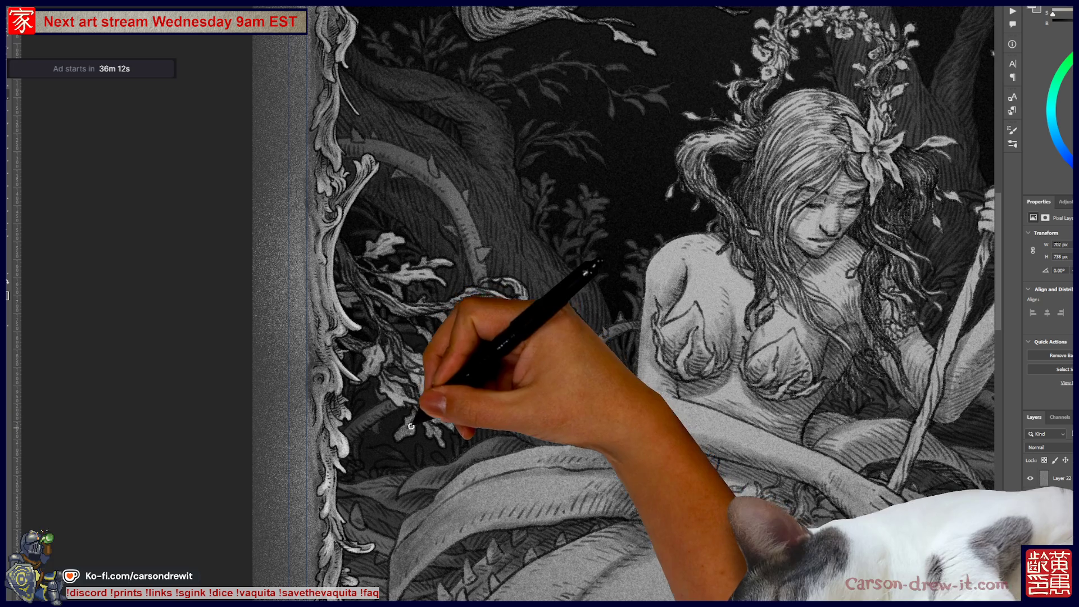
drag(425, 415, 459, 438)
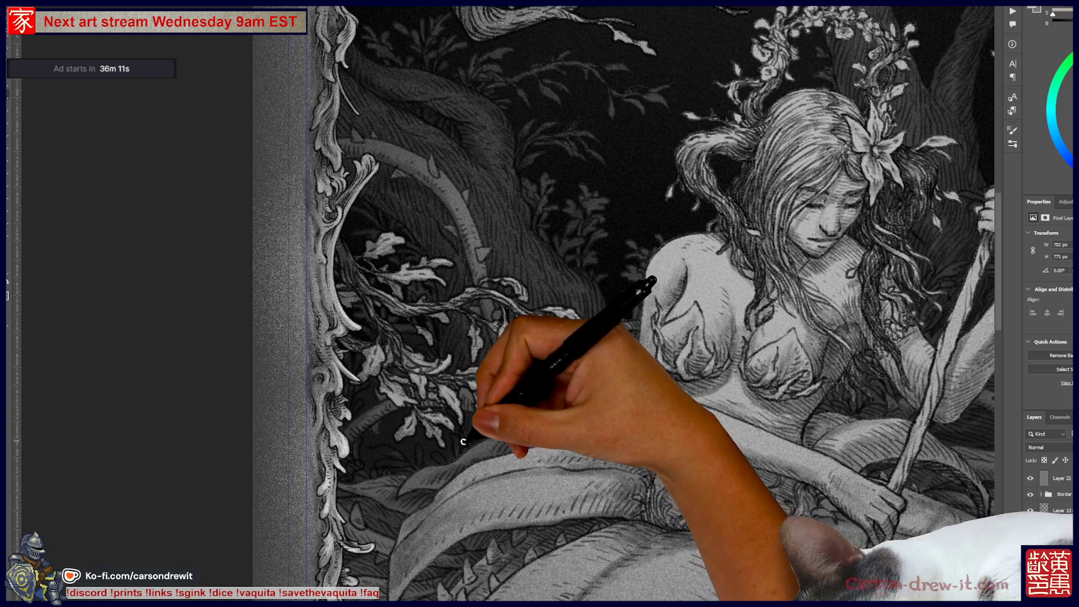
- Pan to centre the nymph and bring the top border and moon into view
drag(568, 349, 315, 387)
mouse_move(713, 281)
mouse_down()
mouse_move(697, 302)
mouse_move(706, 349)
mouse_up()
drag(489, 169, 553, 332)
- Add engraved strokes to the top and upper-left canopy leaves and those beneath the top ornament
drag(386, 178, 372, 155)
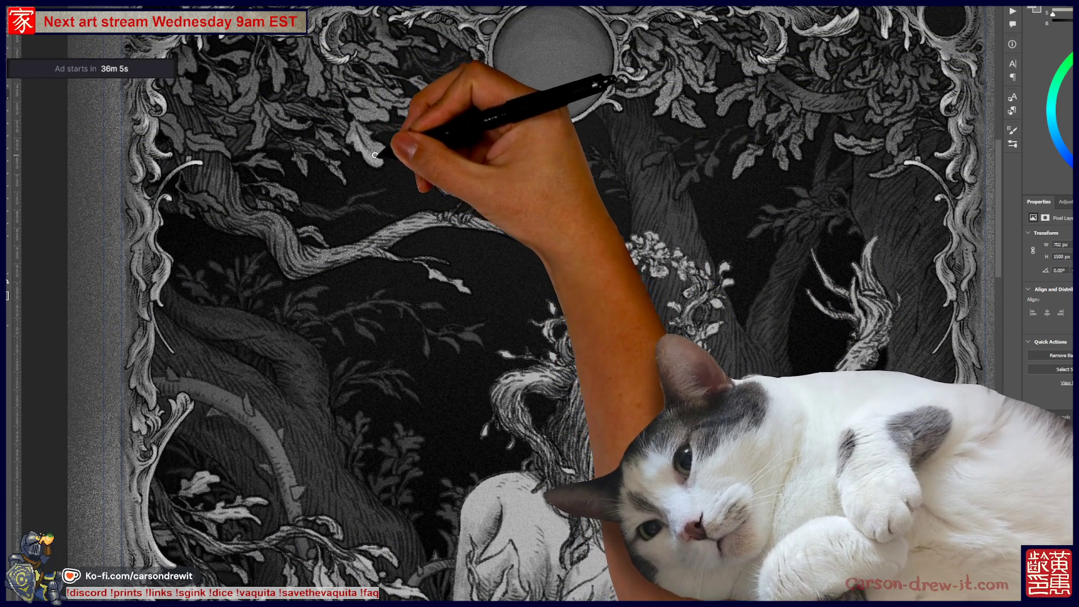
mouse_move(377, 113)
mouse_down()
mouse_move(412, 90)
mouse_move(398, 97)
mouse_move(386, 29)
mouse_up()
mouse_move(438, 94)
mouse_down()
mouse_move(450, 79)
mouse_move(459, 96)
mouse_up()
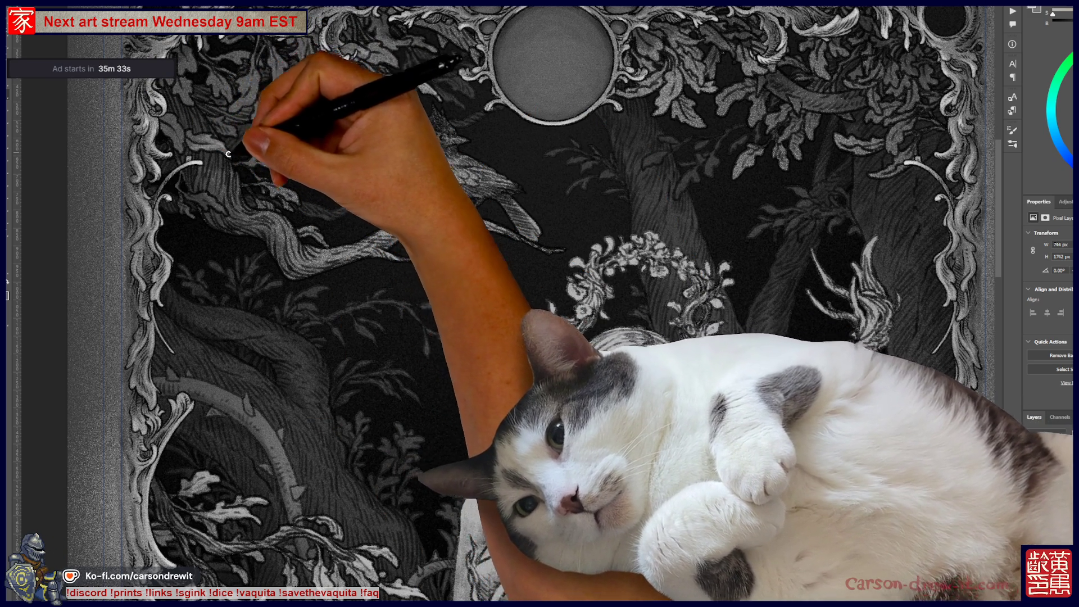
drag(173, 134, 177, 125)
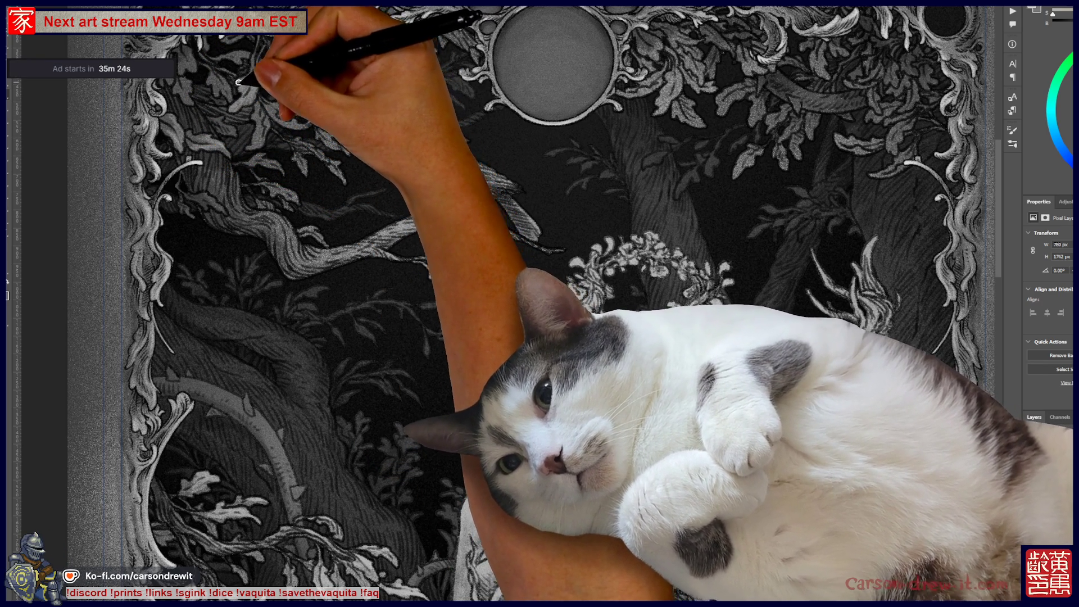
drag(267, 57, 347, 167)
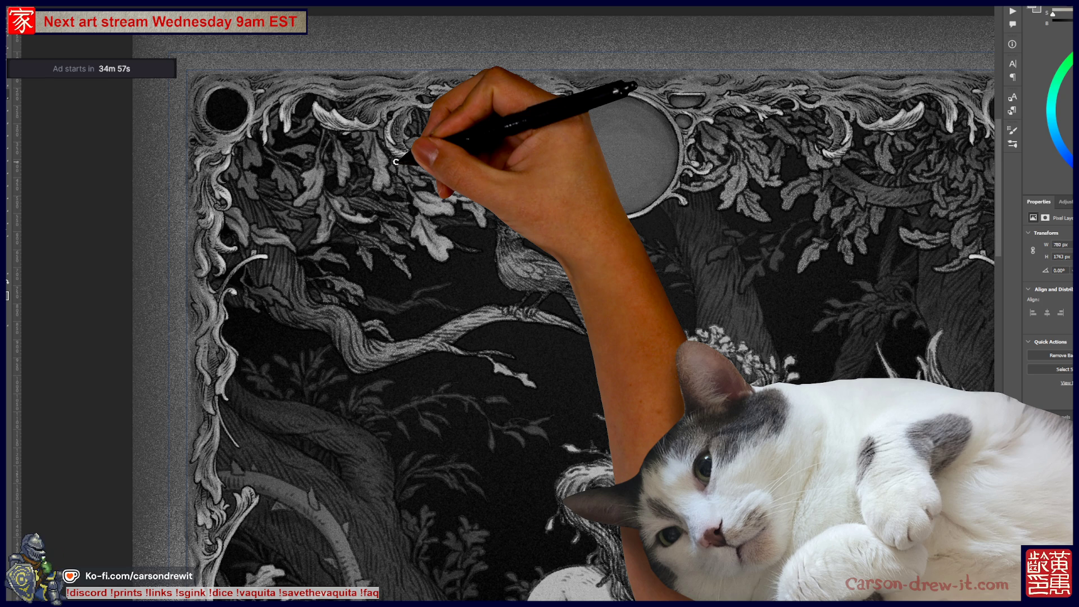
drag(483, 295, 374, 262)
mouse_move(576, 178)
mouse_down()
mouse_move(617, 191)
mouse_move(613, 215)
mouse_move(617, 187)
mouse_move(611, 210)
mouse_move(635, 171)
mouse_move(641, 183)
mouse_move(618, 165)
mouse_move(640, 147)
mouse_move(607, 152)
mouse_move(631, 193)
mouse_move(580, 204)
mouse_up()
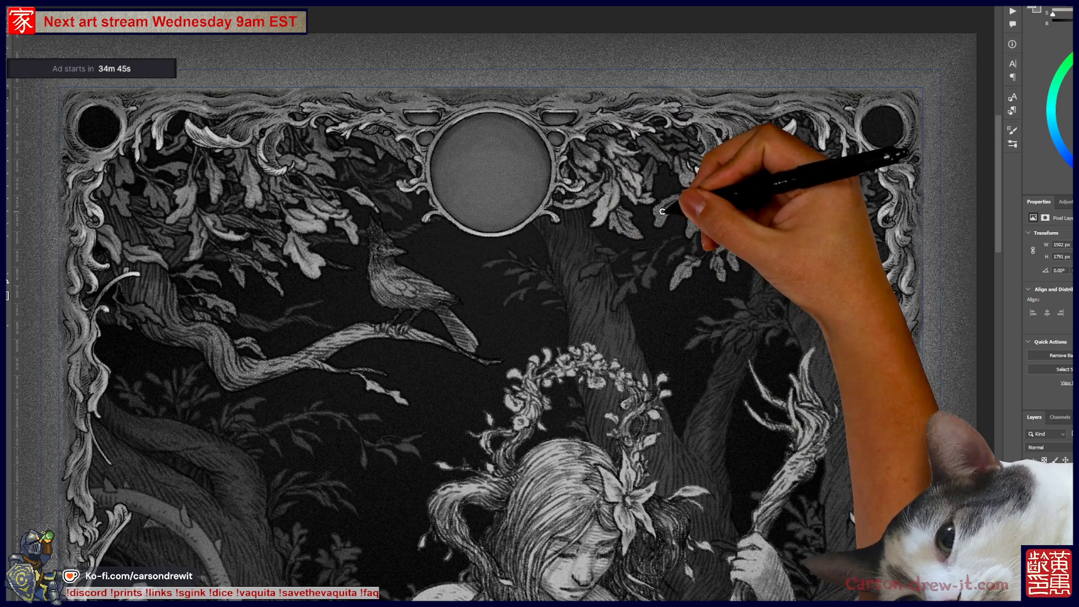
- Brush highlight strokes into the top-right canopy foliage, then pan down to the nymph's seated body
mouse_move(632, 234)
mouse_down()
mouse_move(663, 217)
mouse_move(675, 169)
mouse_move(766, 212)
mouse_move(751, 217)
mouse_move(766, 168)
mouse_move(703, 281)
mouse_move(717, 253)
mouse_move(838, 193)
mouse_move(806, 194)
mouse_move(844, 188)
mouse_move(882, 154)
mouse_move(828, 193)
mouse_move(843, 181)
mouse_move(841, 213)
mouse_up()
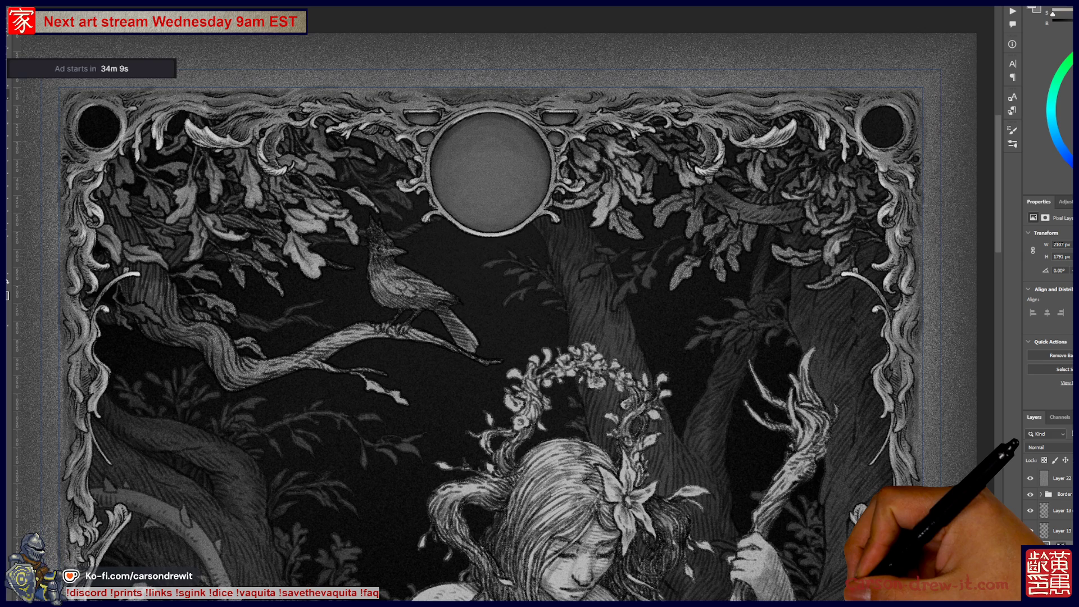
drag(307, 167, 397, 240)
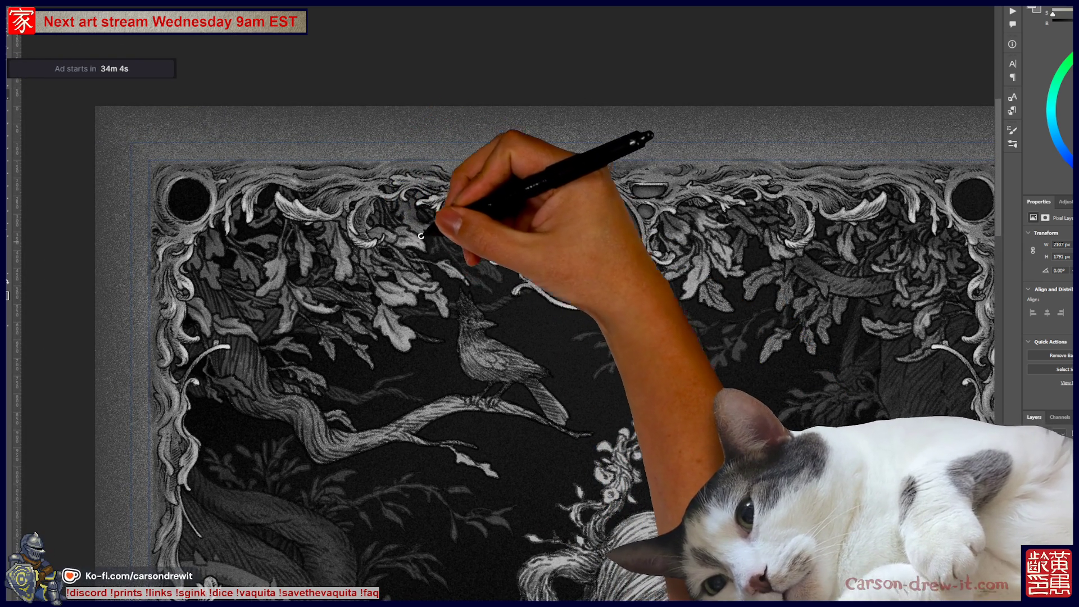
mouse_move(454, 220)
mouse_down()
mouse_move(590, 365)
mouse_move(607, 247)
mouse_up()
drag(702, 326, 689, 127)
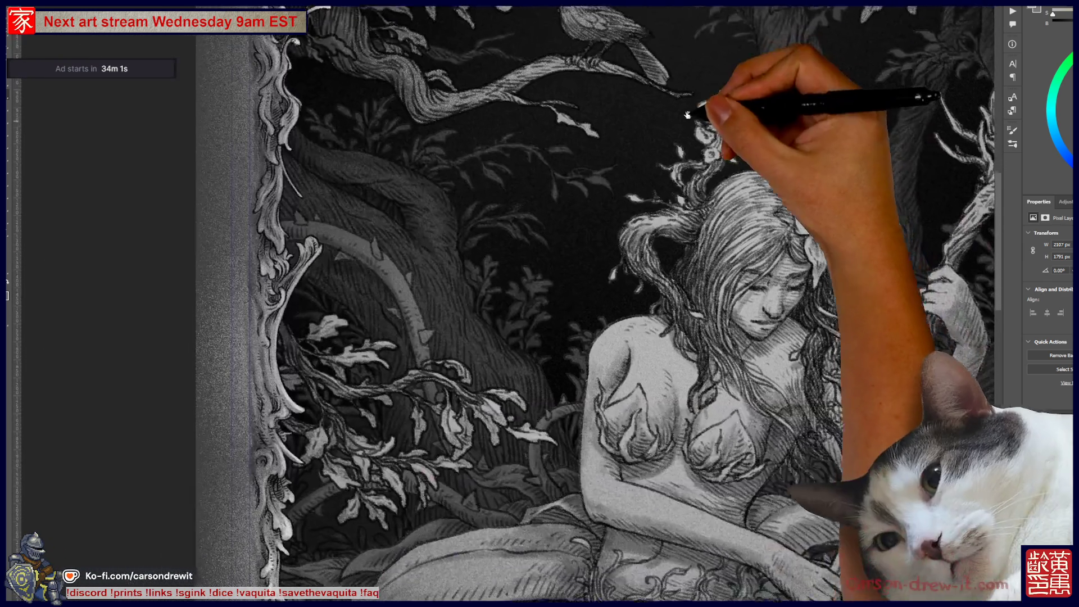
drag(784, 169, 694, 84)
drag(601, 176, 470, 43)
drag(768, 289, 713, 229)
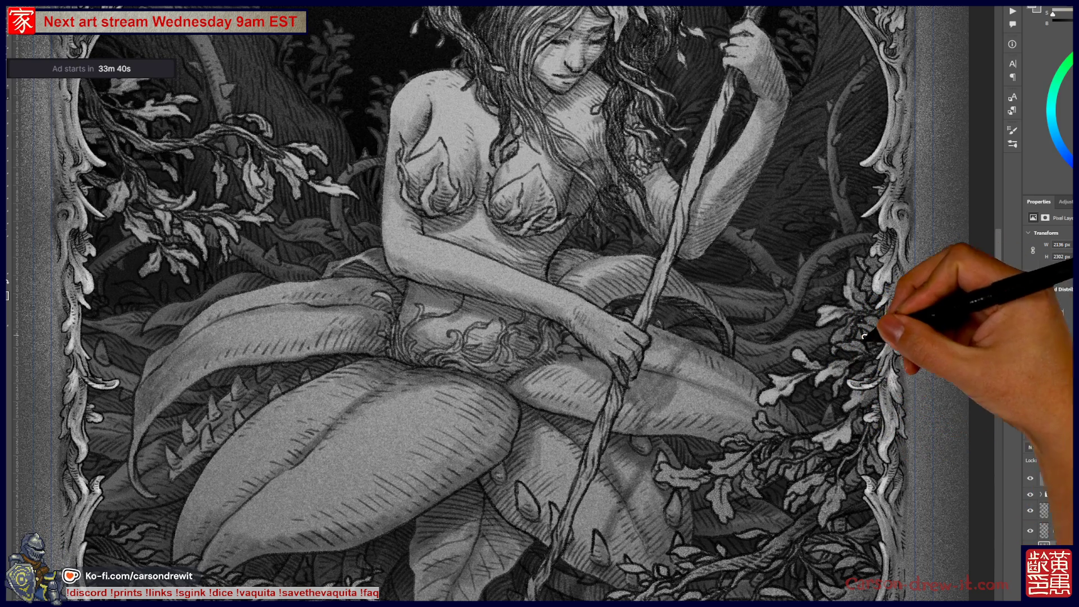
- Paint light strokes on the oak-like sprigs along the right frame below the nymph's knee
drag(847, 448, 758, 386)
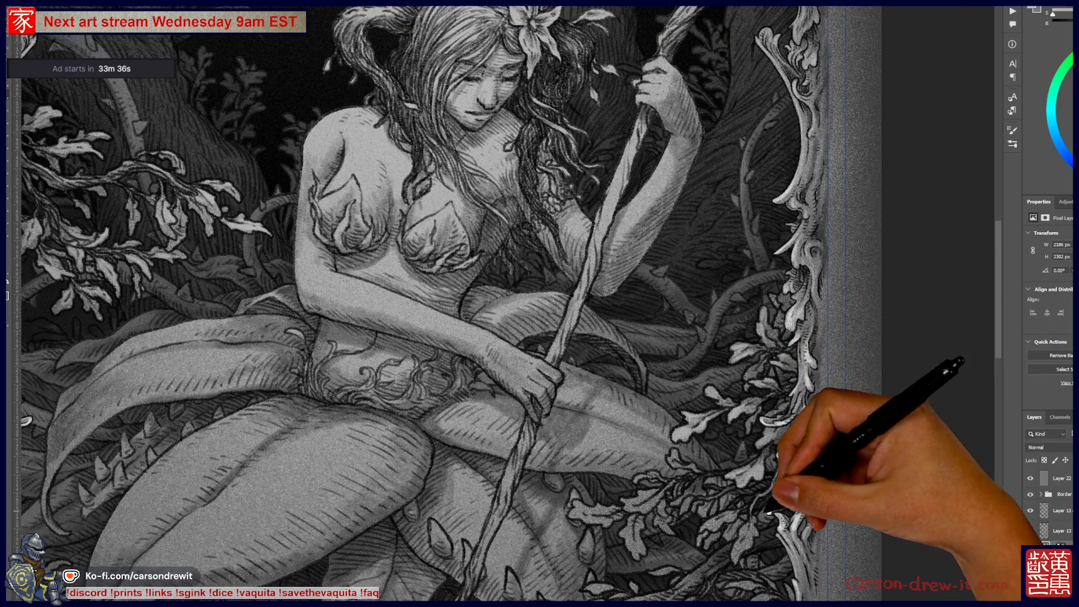
scroll(826, 345, down, 5)
drag(692, 384, 758, 384)
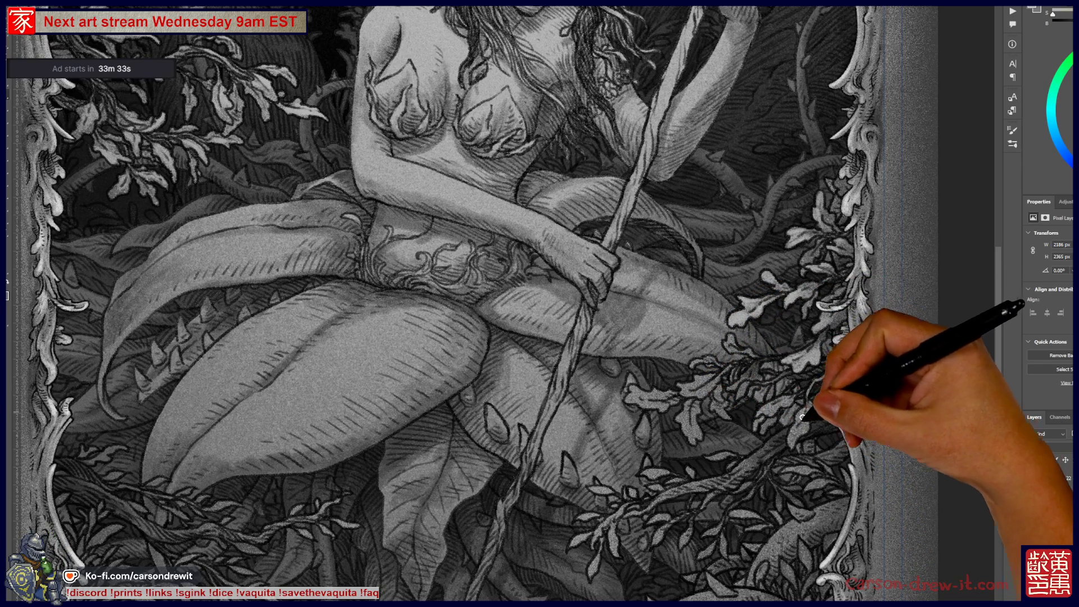
scroll(805, 408, down, 3)
scroll(809, 388, up, 2)
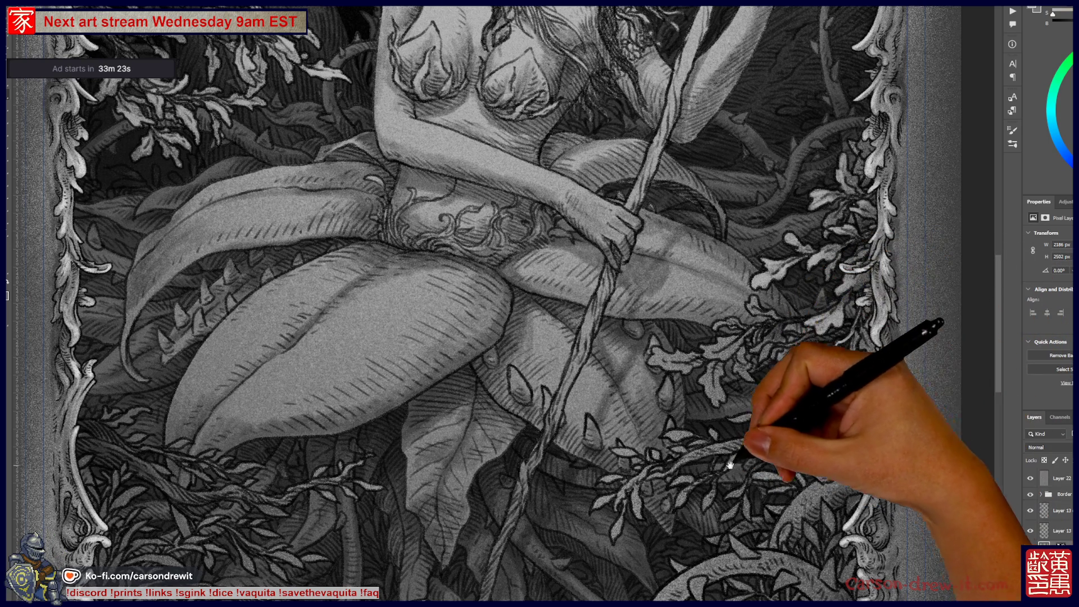
scroll(731, 433, down, 1)
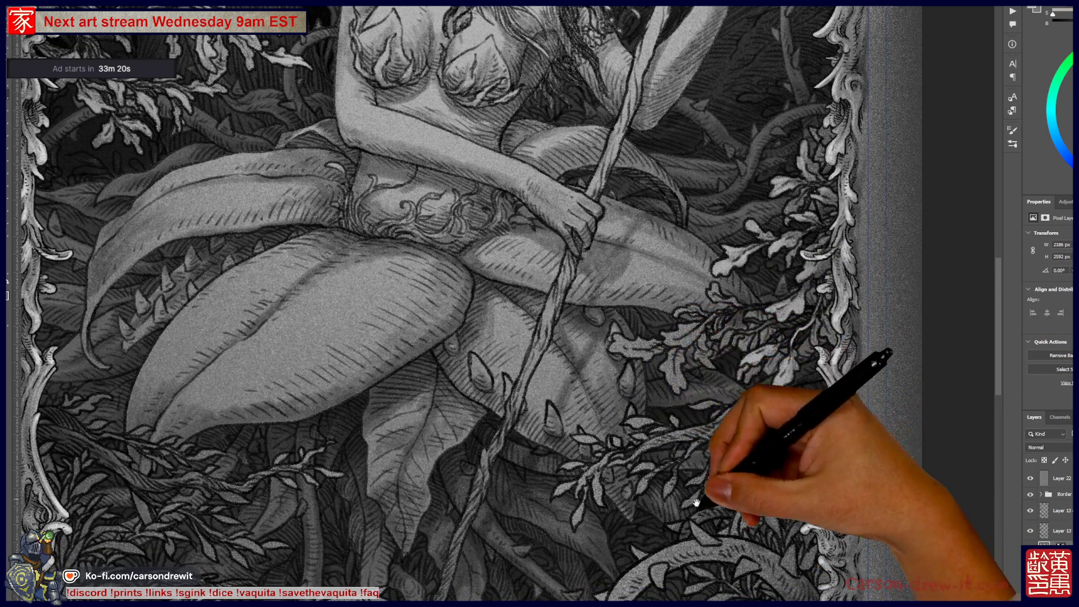
scroll(730, 405, down, 3)
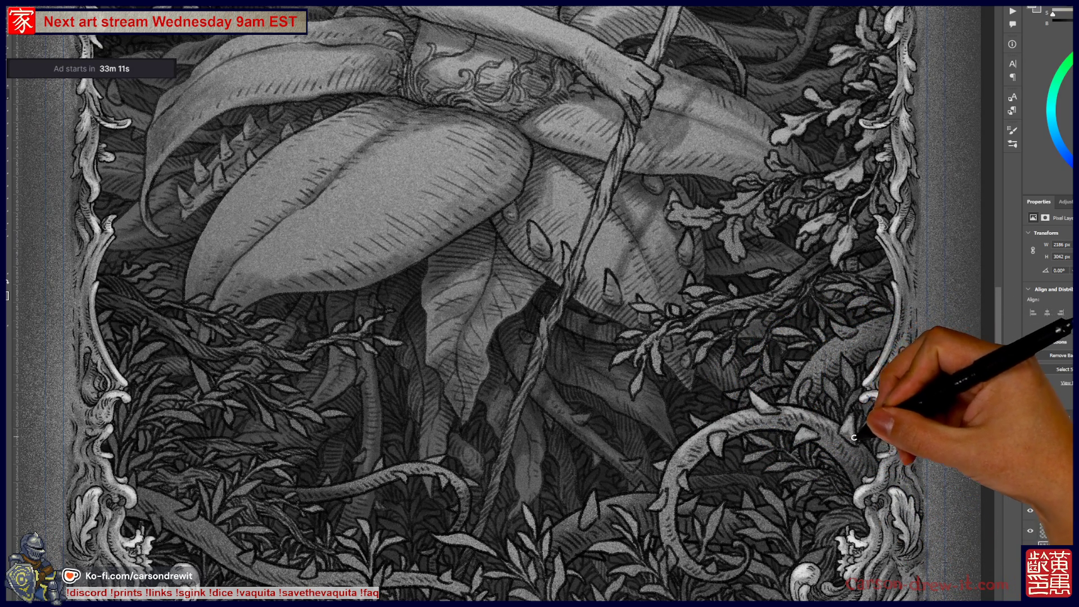
- Highlight the lower-right undergrowth and thorny vine stem, then pan to show the bottom border
drag(665, 471, 673, 467)
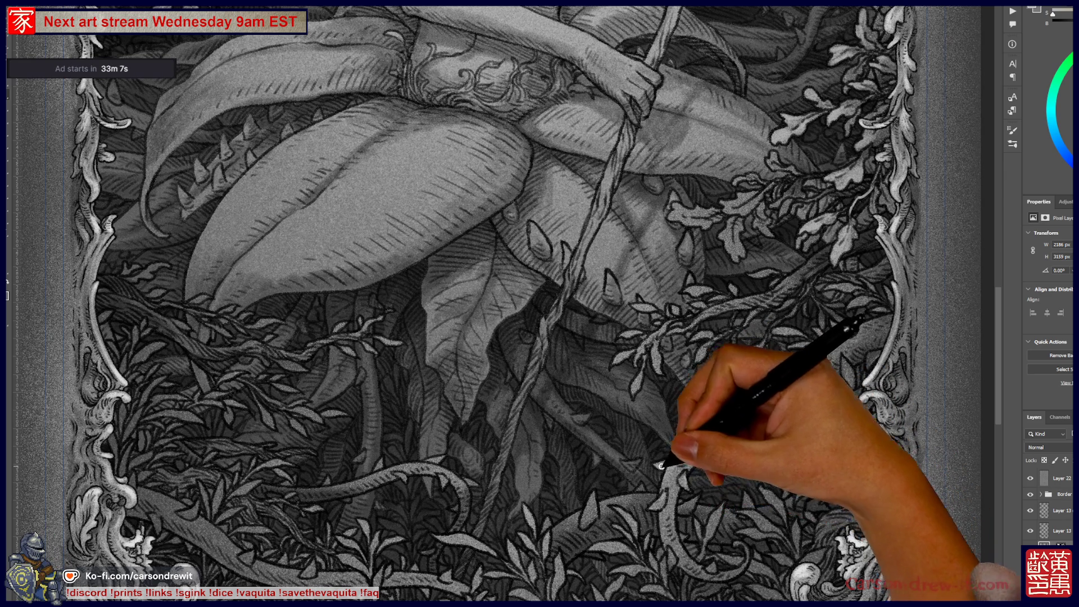
mouse_move(725, 449)
mouse_down()
mouse_move(690, 522)
mouse_move(711, 484)
mouse_move(718, 522)
mouse_move(682, 513)
mouse_move(701, 569)
mouse_up()
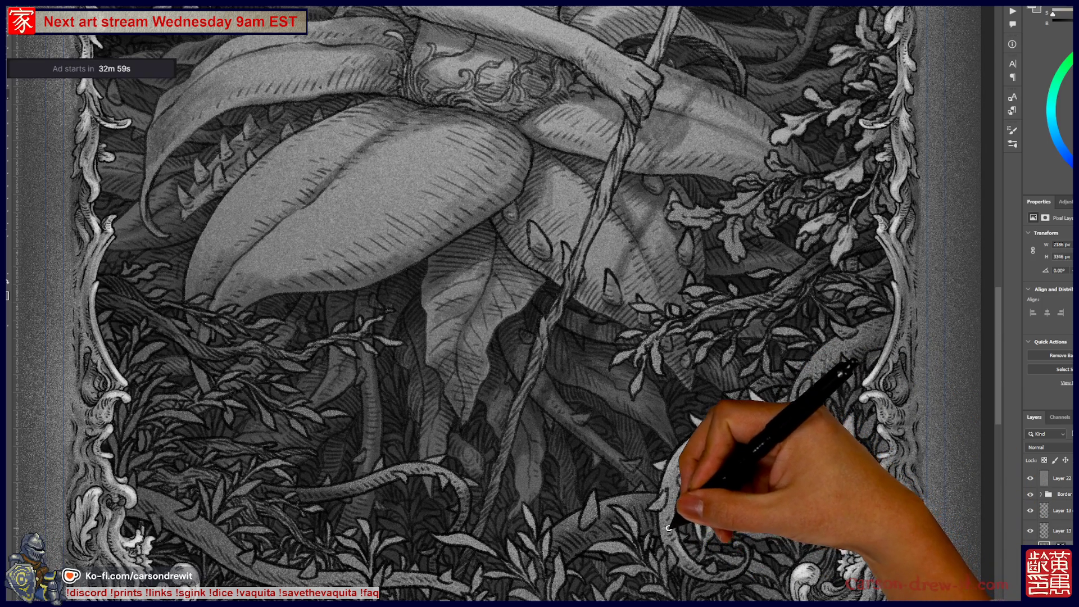
drag(723, 542, 743, 581)
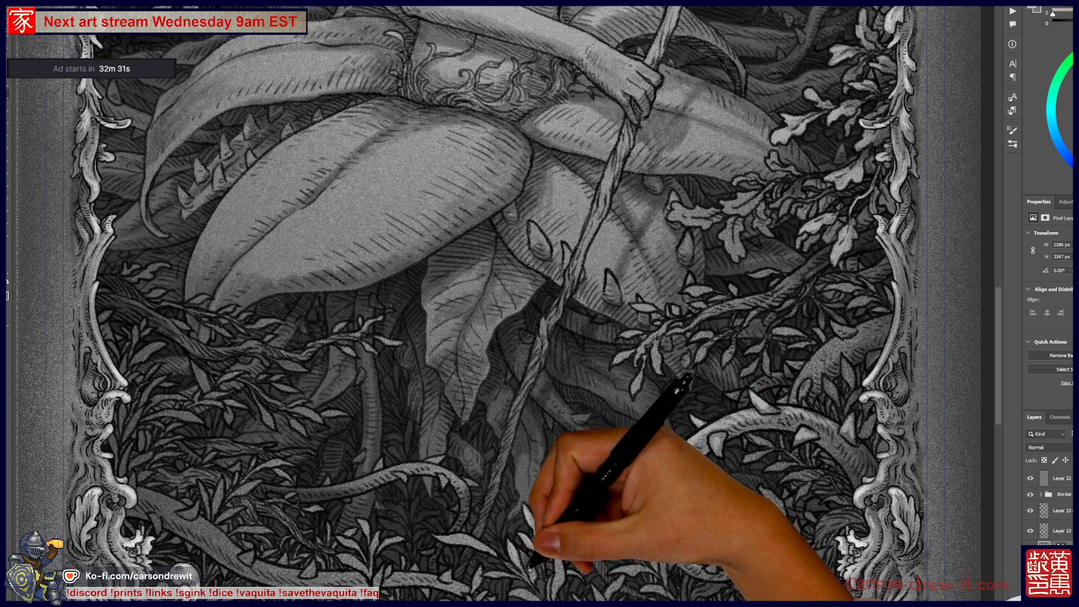
mouse_move(531, 566)
mouse_down()
mouse_move(560, 580)
mouse_move(548, 595)
mouse_up()
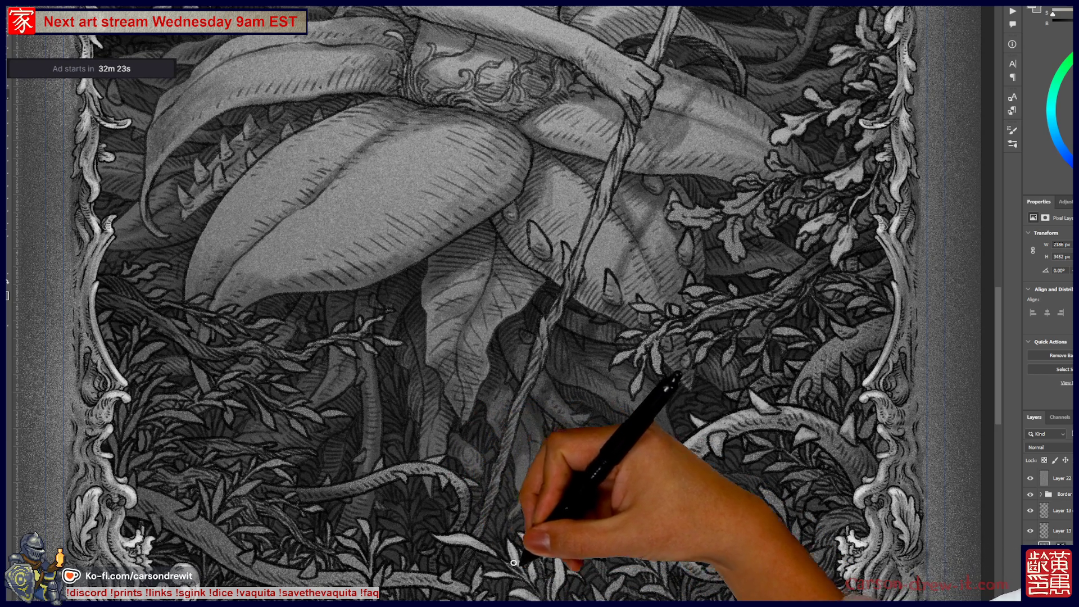
drag(614, 557, 652, 370)
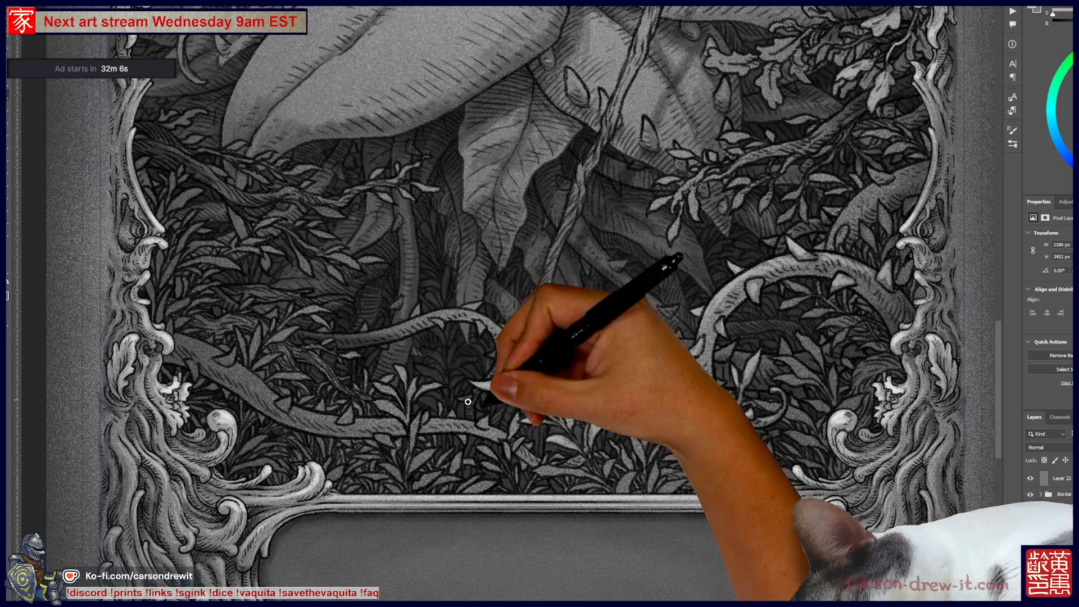
- Add strokes to the dense leaves above the bottom frame and zoom in closer
mouse_move(562, 453)
mouse_down()
mouse_move(573, 443)
mouse_move(569, 468)
mouse_up()
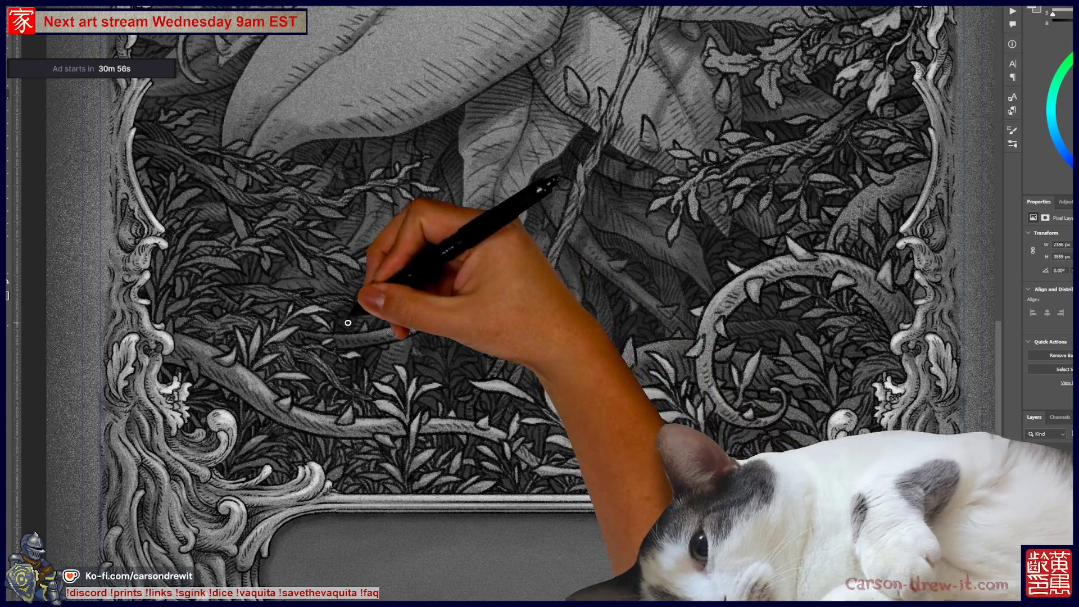
scroll(305, 327, up, 2)
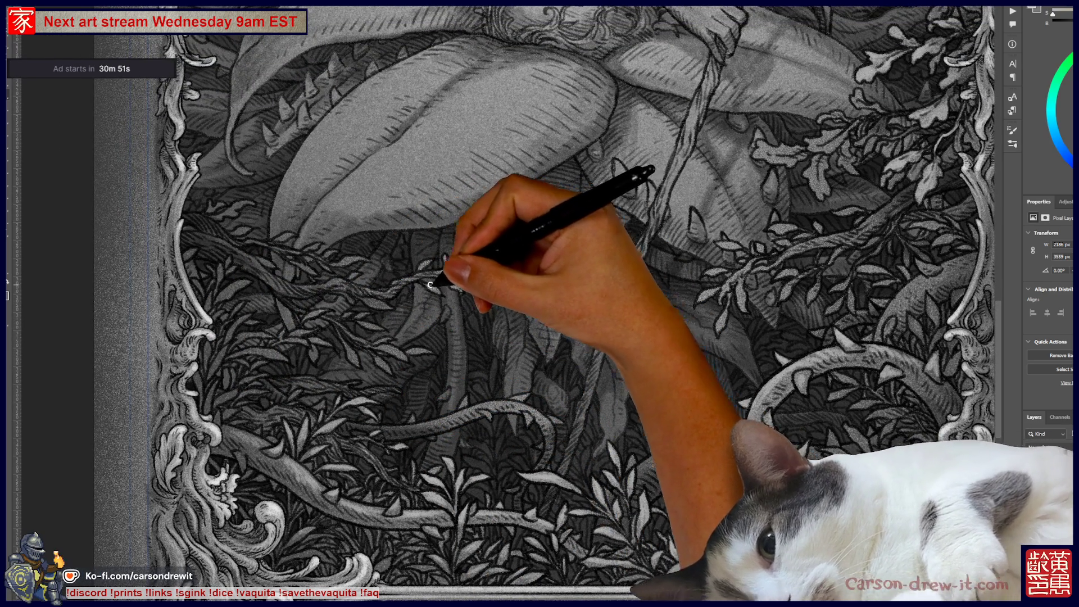
scroll(432, 264, up, 1)
- Create a new empty layer above the vine layer with Shift+Ctrl+Alt+N
mouse_move(446, 340)
mouse_down()
mouse_move(494, 465)
mouse_move(433, 386)
mouse_up()
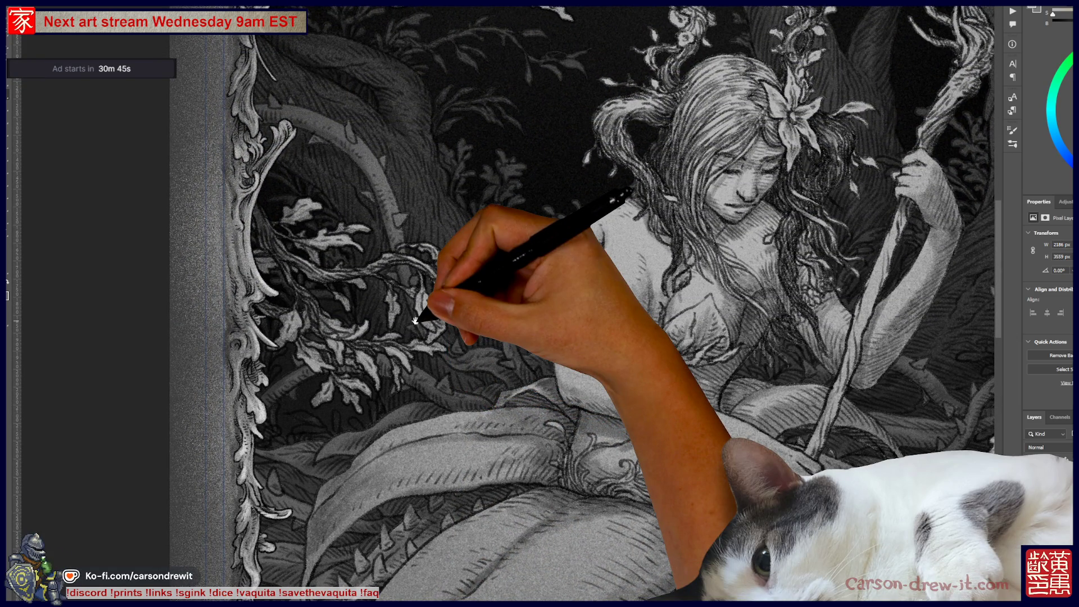
scroll(416, 320, down, 2)
drag(410, 355, 362, 315)
scroll(639, 308, up, 2)
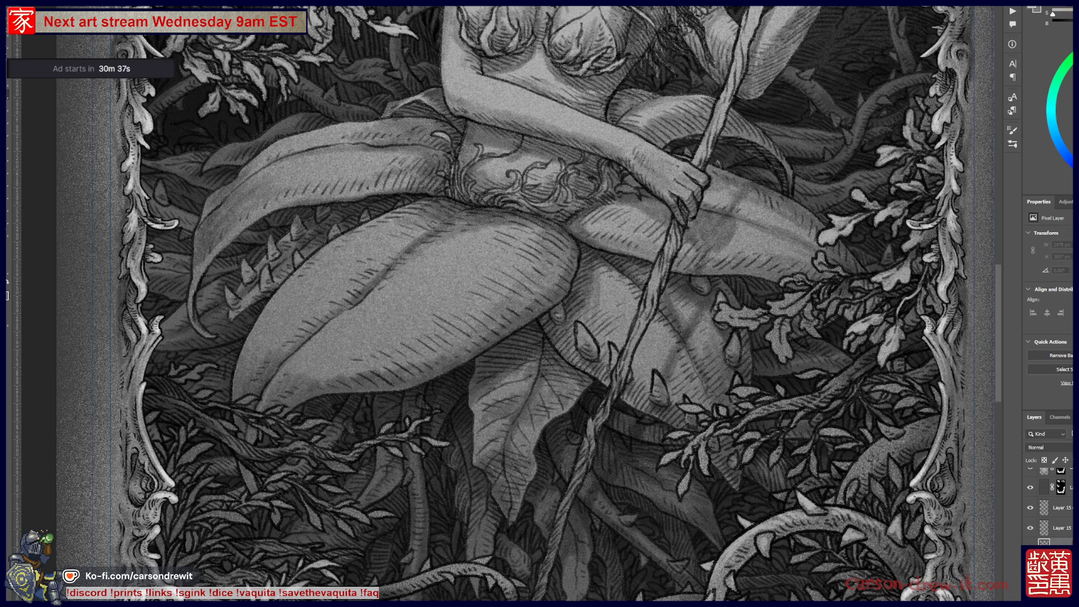
key(ctrl+shift+alt+n)
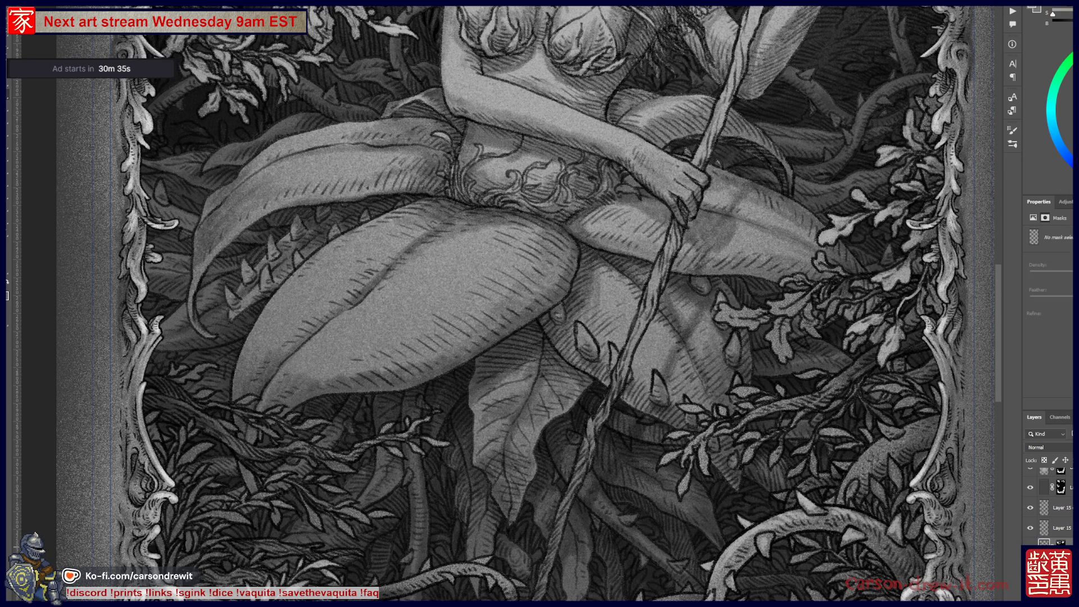
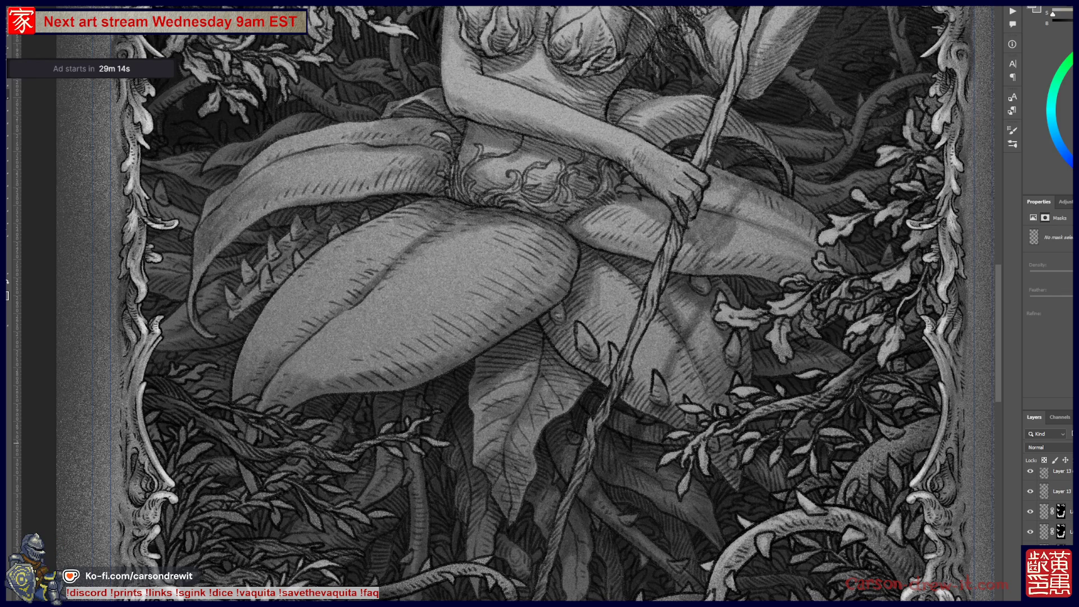
- On the working layer, ink extra strokes into the lower-left foliage beside the left frame border
key(alt+[)
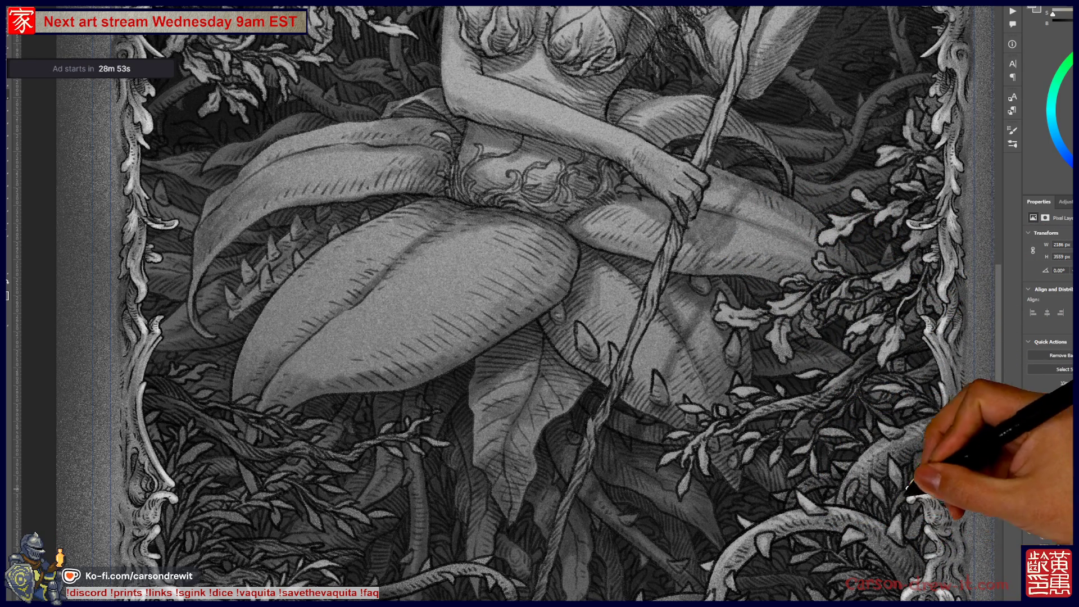
drag(914, 483, 978, 416)
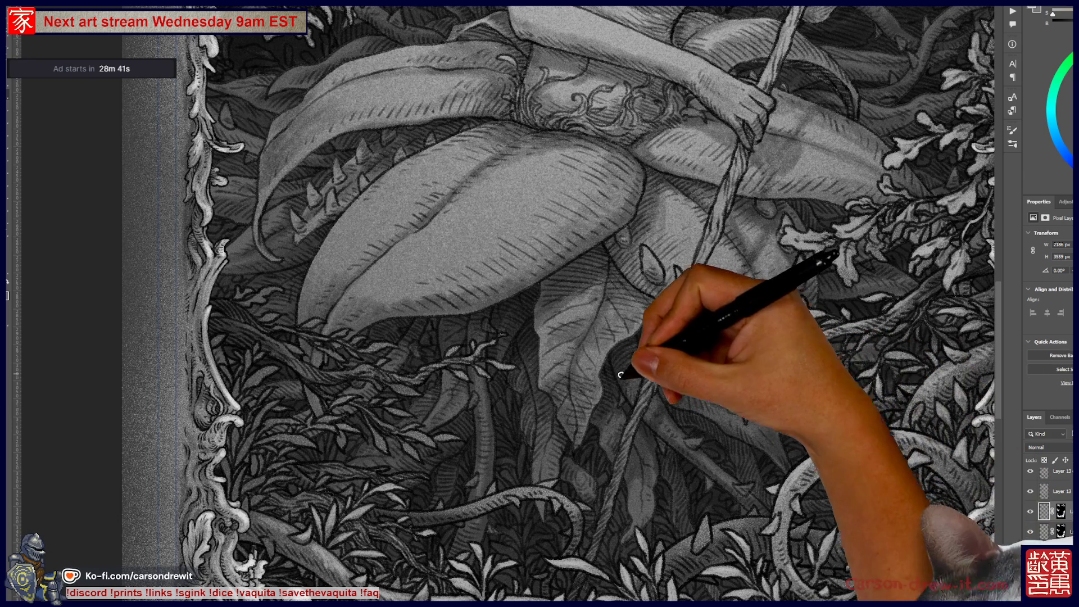
drag(667, 532, 841, 470)
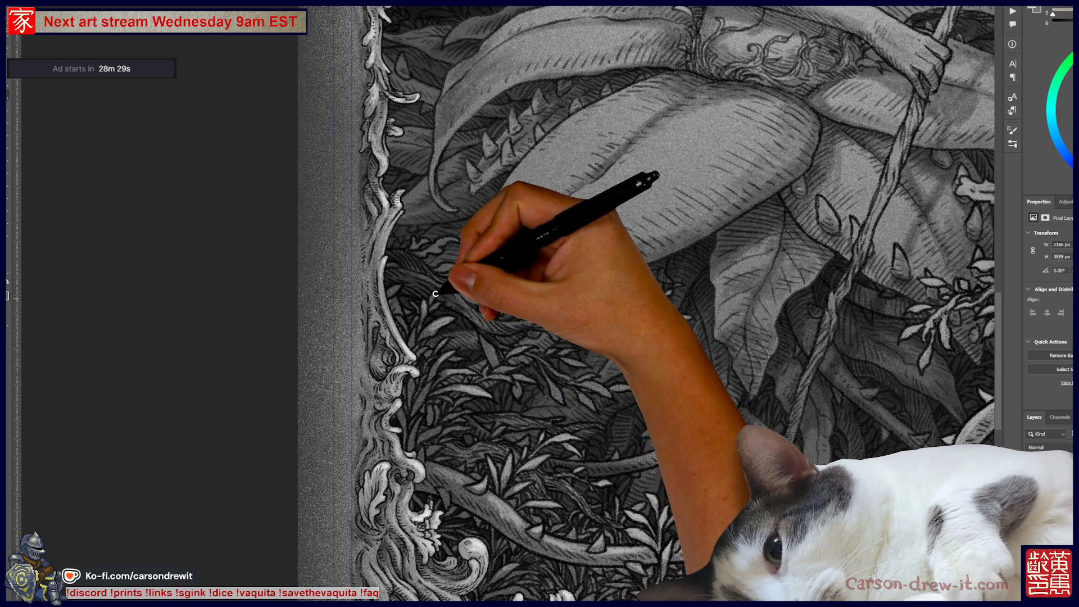
drag(423, 277, 409, 284)
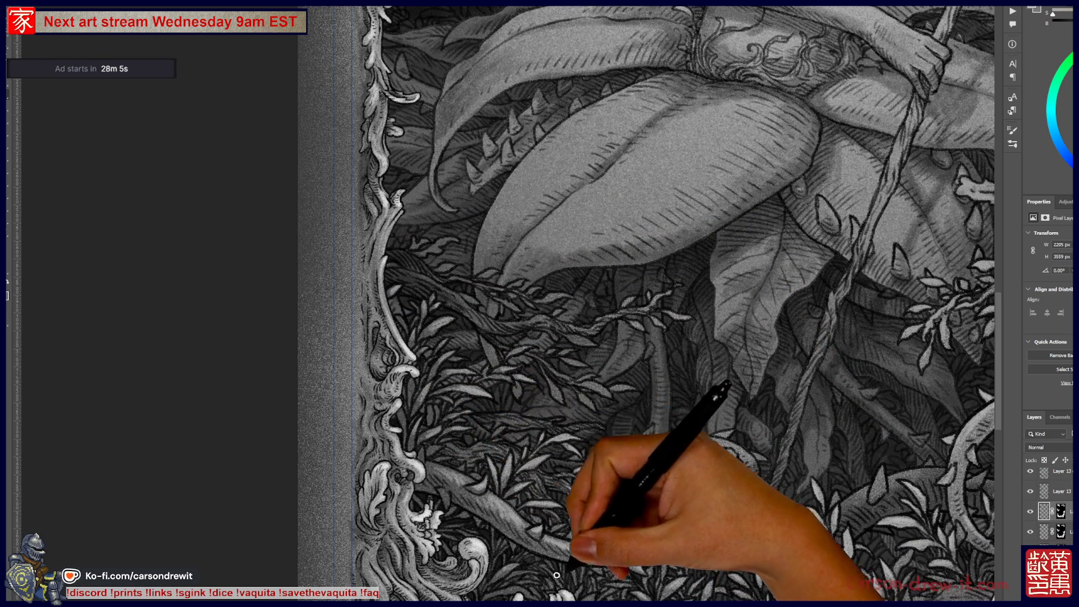
scroll(518, 410, down, 3)
scroll(518, 410, right, 3)
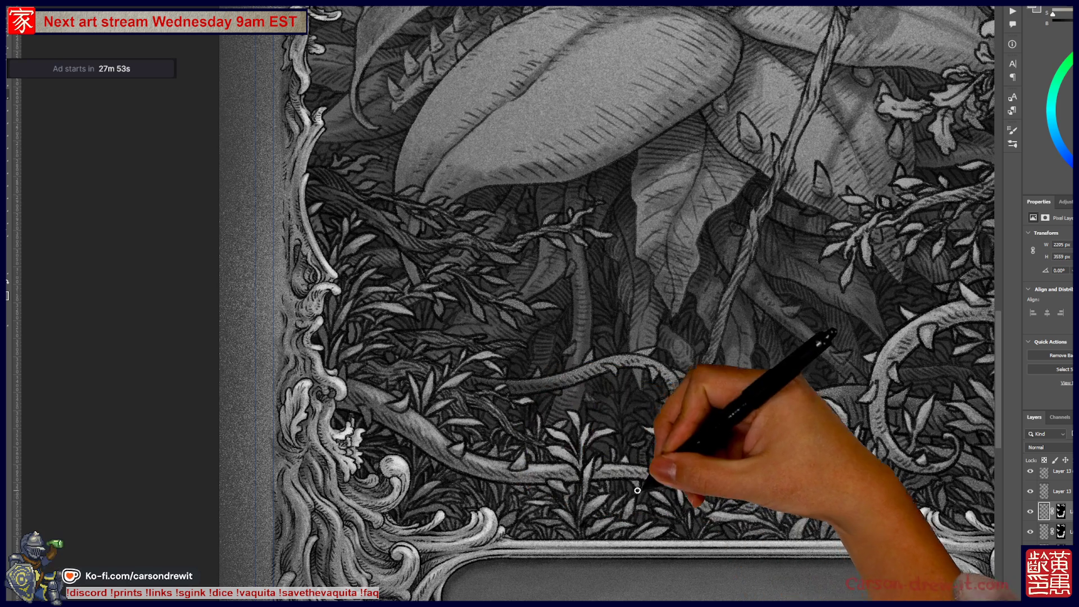
scroll(562, 466, down, 2)
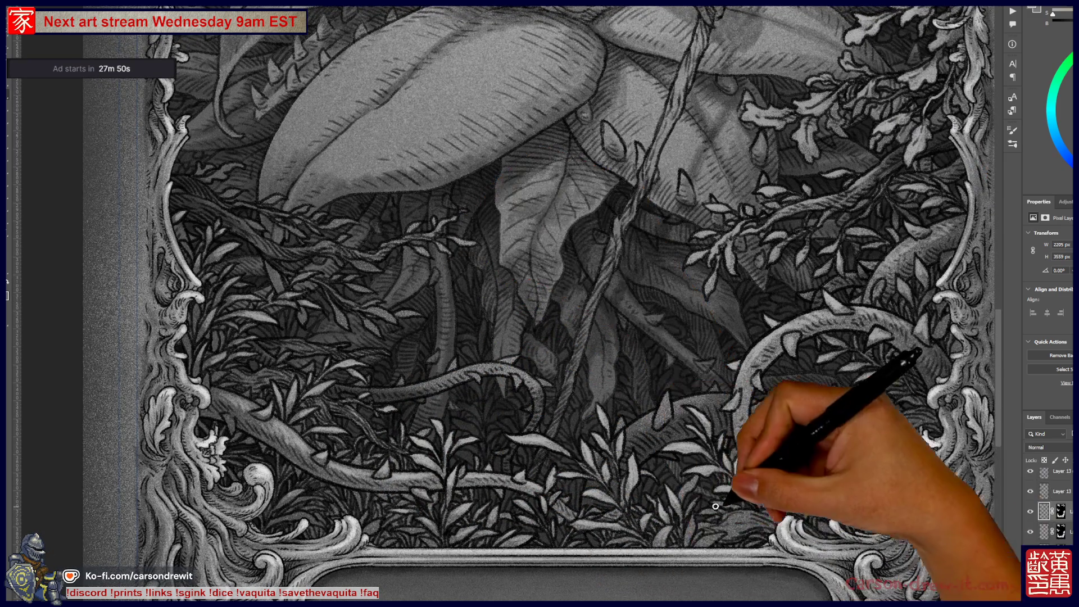
drag(738, 356, 723, 494)
drag(723, 362, 685, 494)
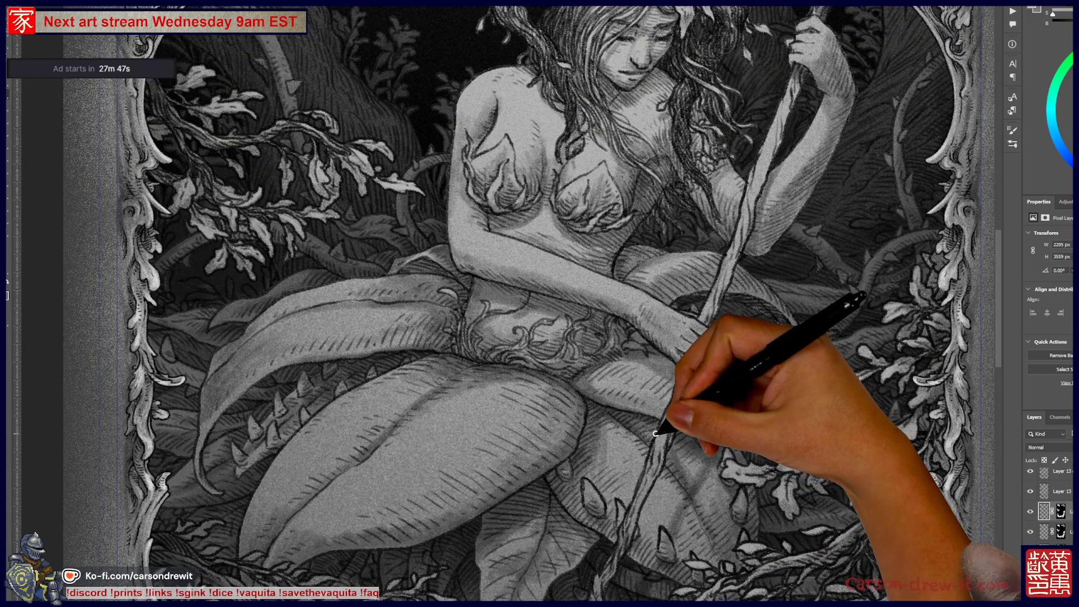
key(ctrl+minus)
key(ctrl+minus)
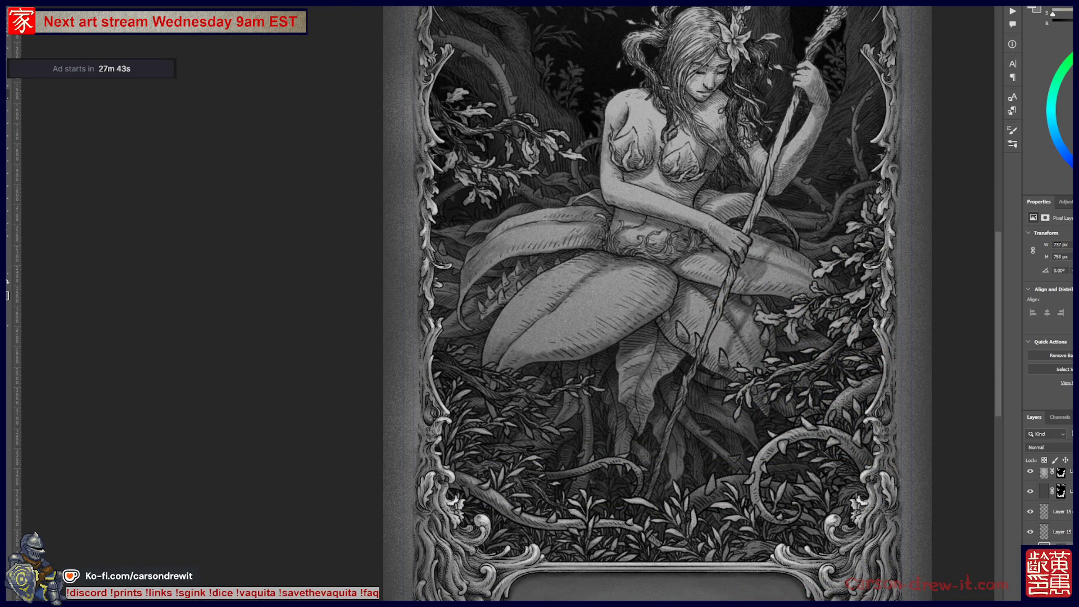
- Zoom in and paint denser strokes into the lower foliage, working toward the thorny branches at the bottom
scroll(528, 415, up, 2)
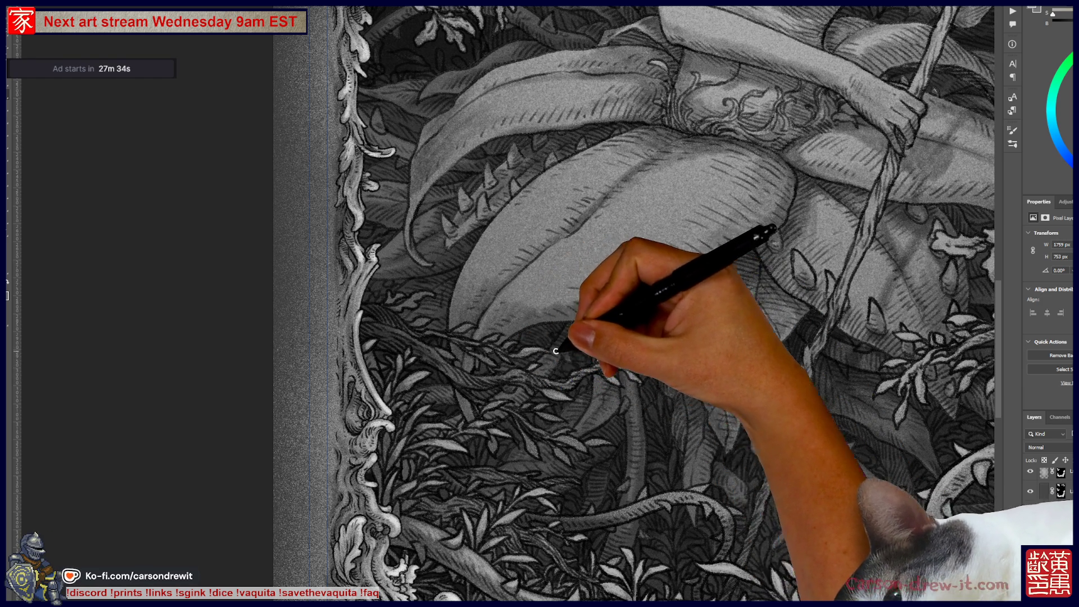
mouse_move(523, 312)
mouse_down()
mouse_move(455, 330)
mouse_move(482, 321)
mouse_move(450, 320)
mouse_move(446, 289)
mouse_move(406, 303)
mouse_move(434, 283)
mouse_move(395, 290)
mouse_move(467, 346)
mouse_move(503, 345)
mouse_move(485, 365)
mouse_move(458, 362)
mouse_move(494, 357)
mouse_move(465, 362)
mouse_move(585, 376)
mouse_move(533, 406)
mouse_up()
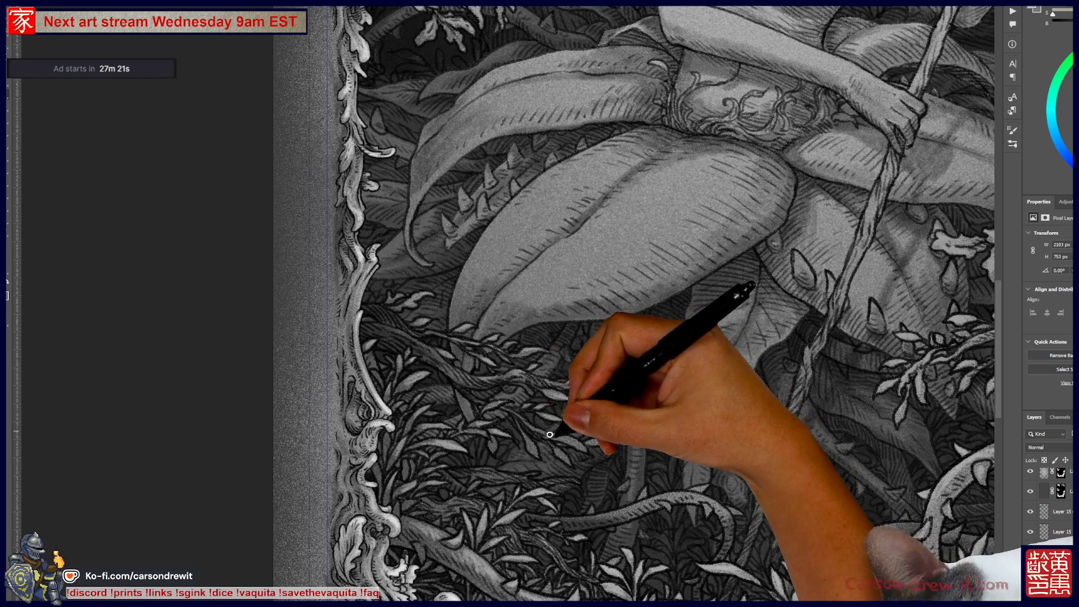
drag(573, 431, 588, 447)
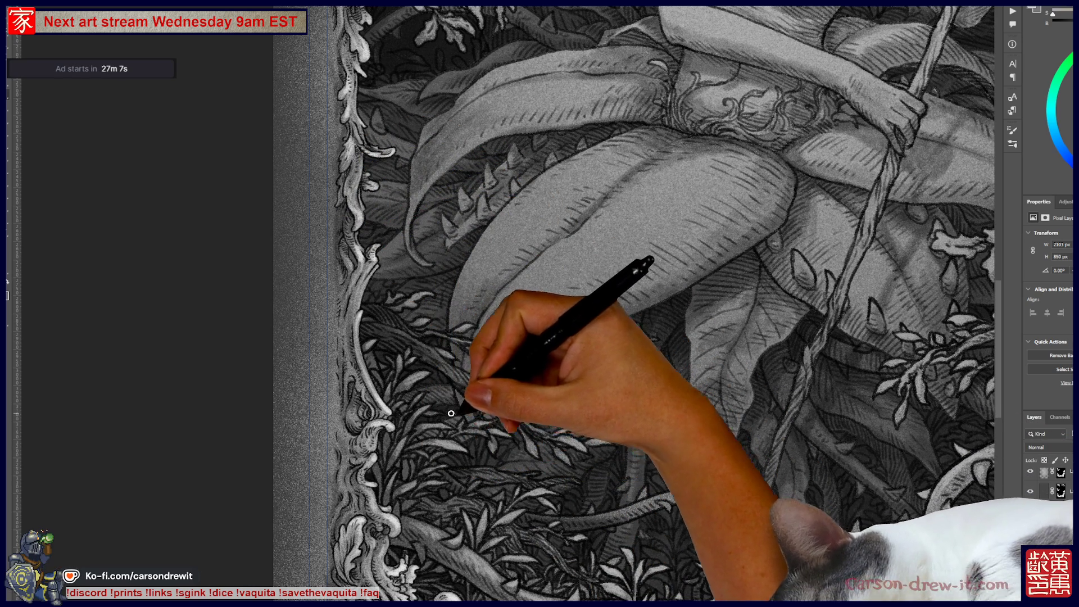
mouse_move(616, 488)
mouse_down()
mouse_move(494, 433)
mouse_move(450, 438)
mouse_move(493, 452)
mouse_up()
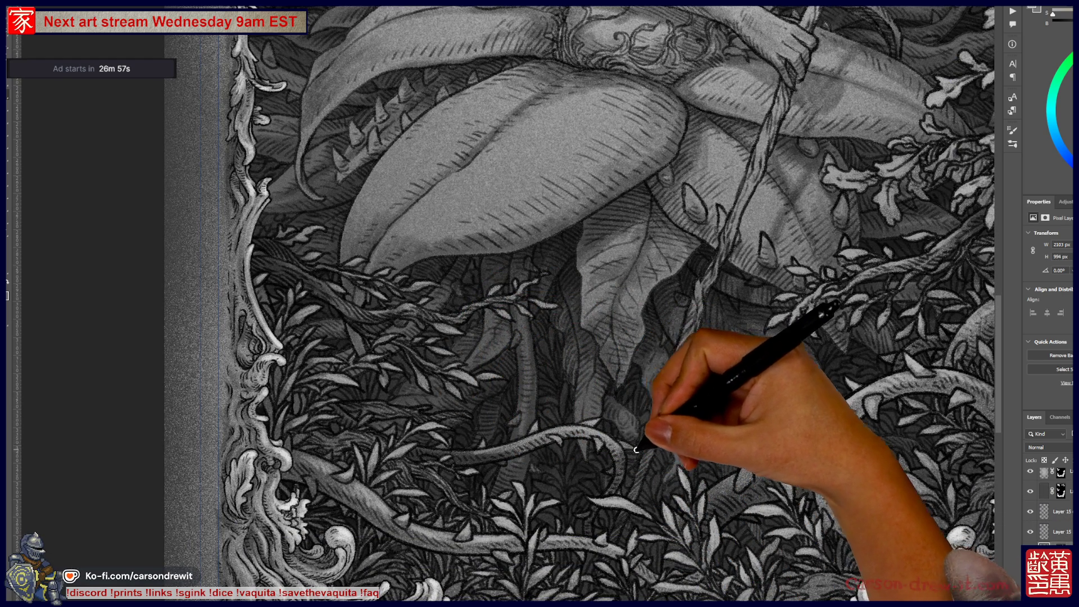
drag(665, 427, 542, 457)
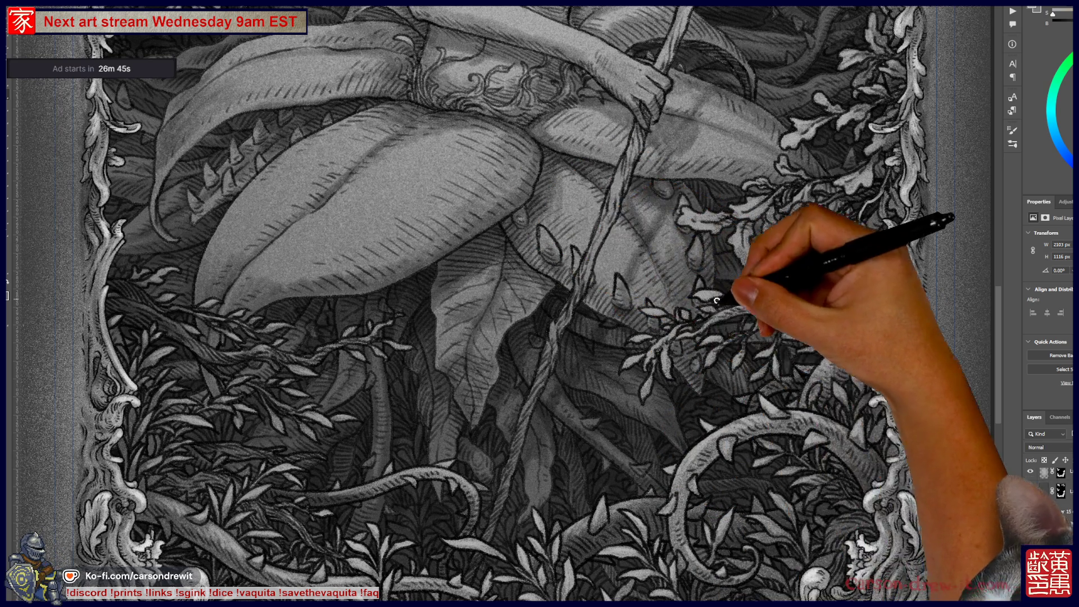
drag(610, 442, 720, 330)
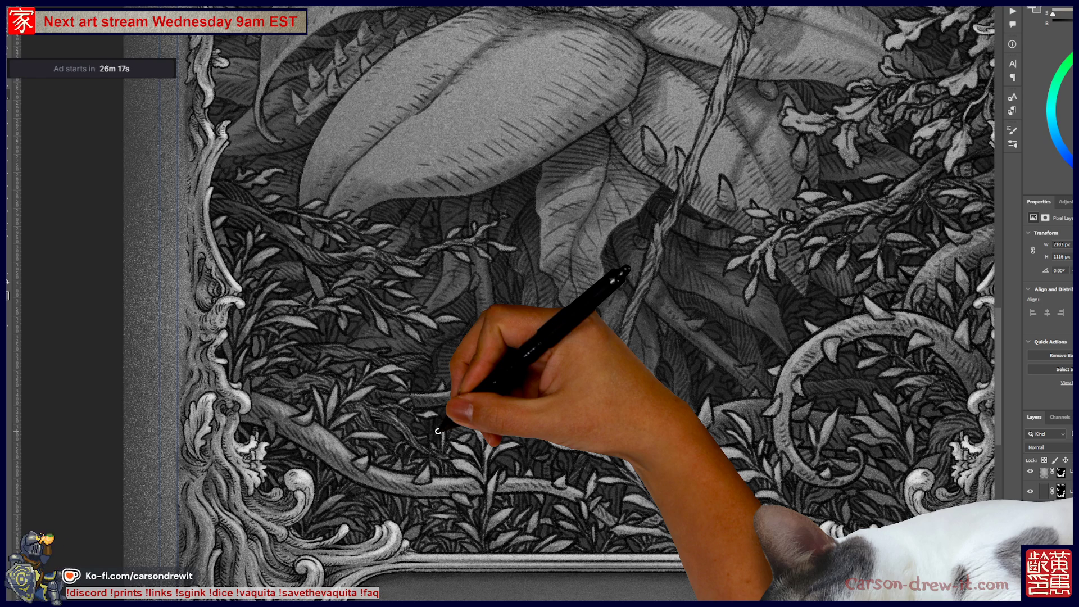
scroll(438, 431, down, 6)
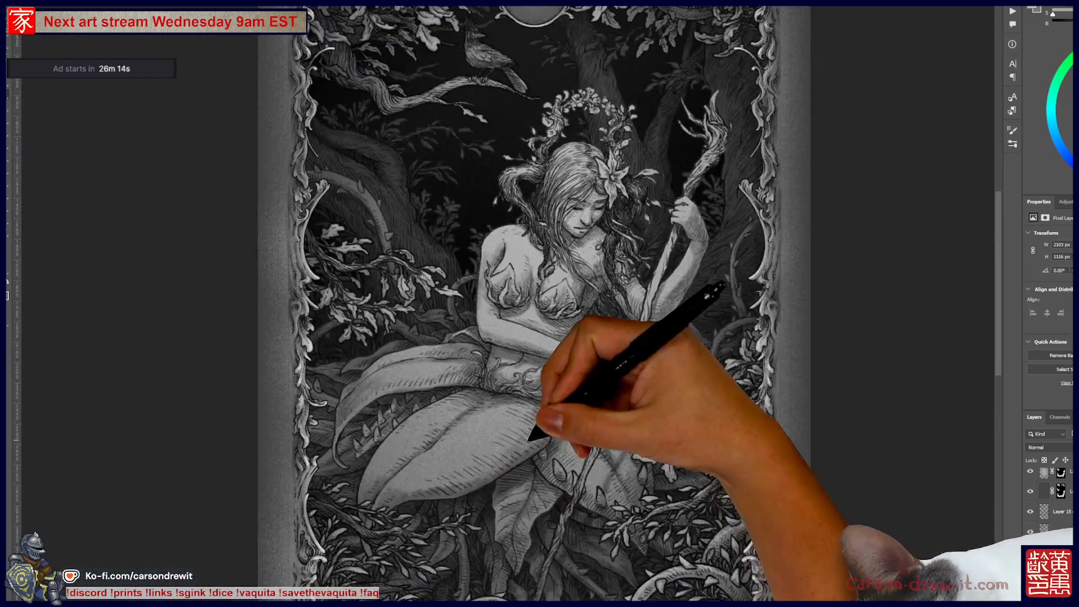
drag(621, 300, 657, 345)
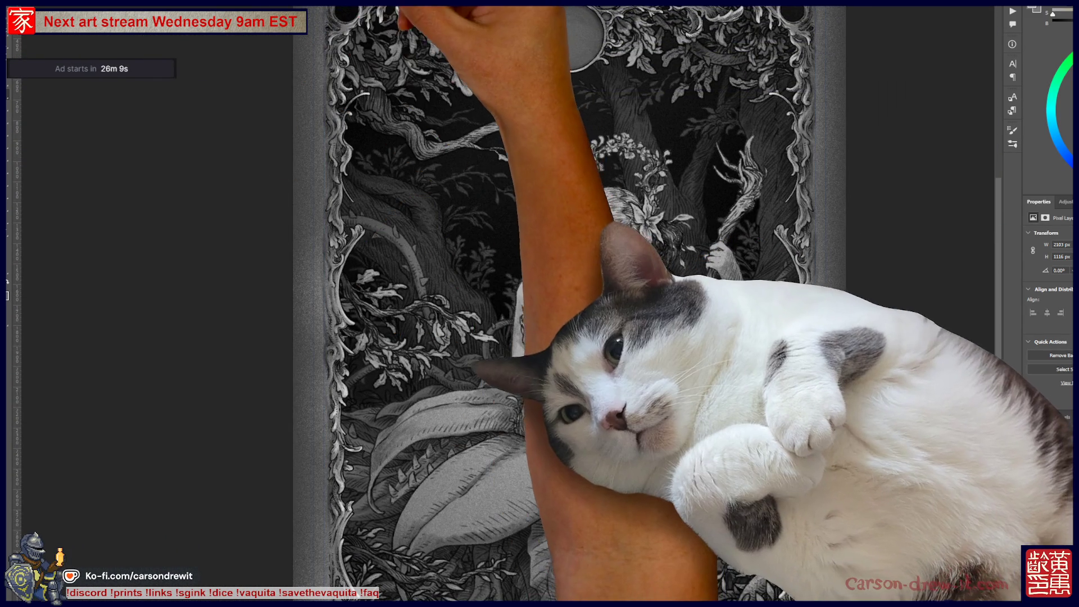
- Switch to the tally-list document and sketch two circled '23' numbers side by side
key(ctrl+Tab)
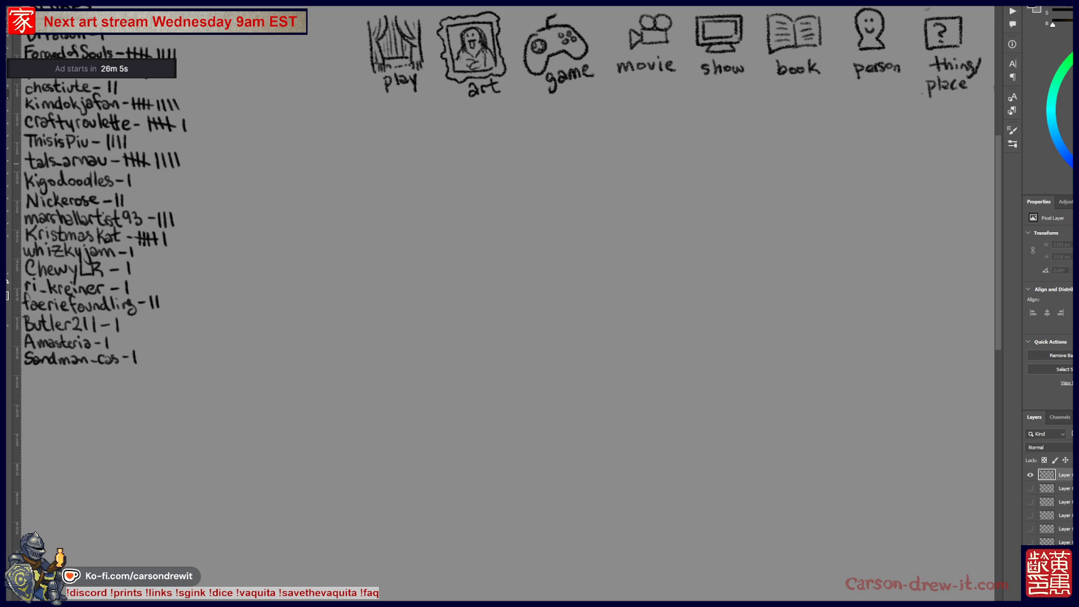
drag(556, 264, 597, 304)
mouse_move(600, 262)
mouse_down()
mouse_move(619, 276)
mouse_move(602, 305)
mouse_up()
drag(664, 242, 545, 292)
mouse_move(461, 279)
mouse_down()
mouse_move(448, 397)
mouse_move(427, 301)
mouse_up()
mouse_move(691, 260)
mouse_down()
mouse_move(747, 374)
mouse_move(694, 259)
mouse_up()
mouse_move(674, 307)
mouse_down()
mouse_move(698, 301)
mouse_move(733, 338)
mouse_up()
drag(731, 298, 726, 337)
- Link the circles with arrows and a bottom circle, then undo all the doodles
scroll(630, 377, down, 2)
scroll(630, 378, right, 2)
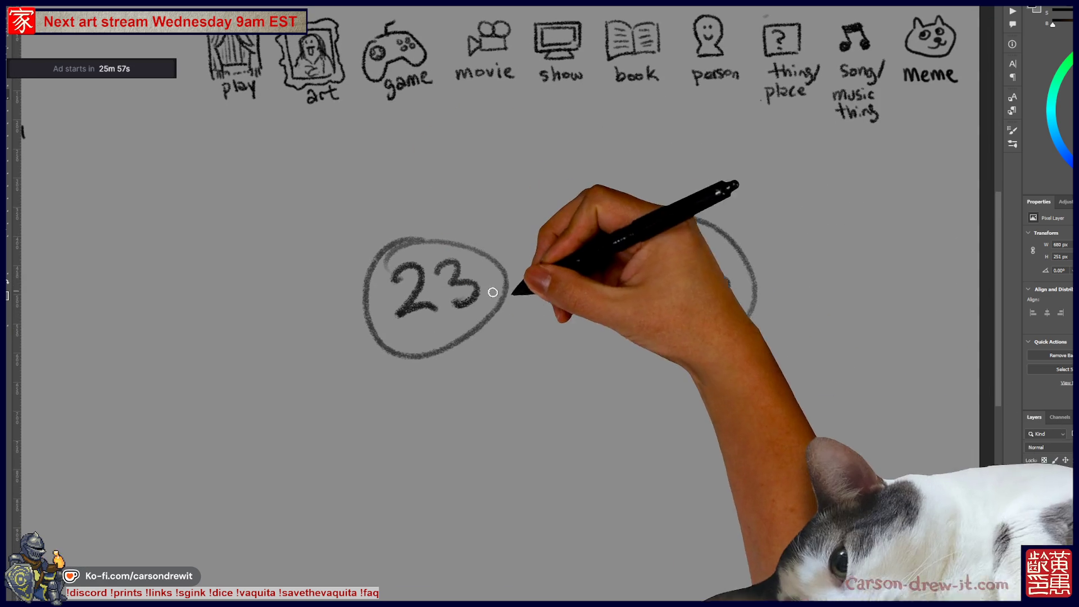
drag(508, 287, 624, 288)
drag(602, 273, 609, 304)
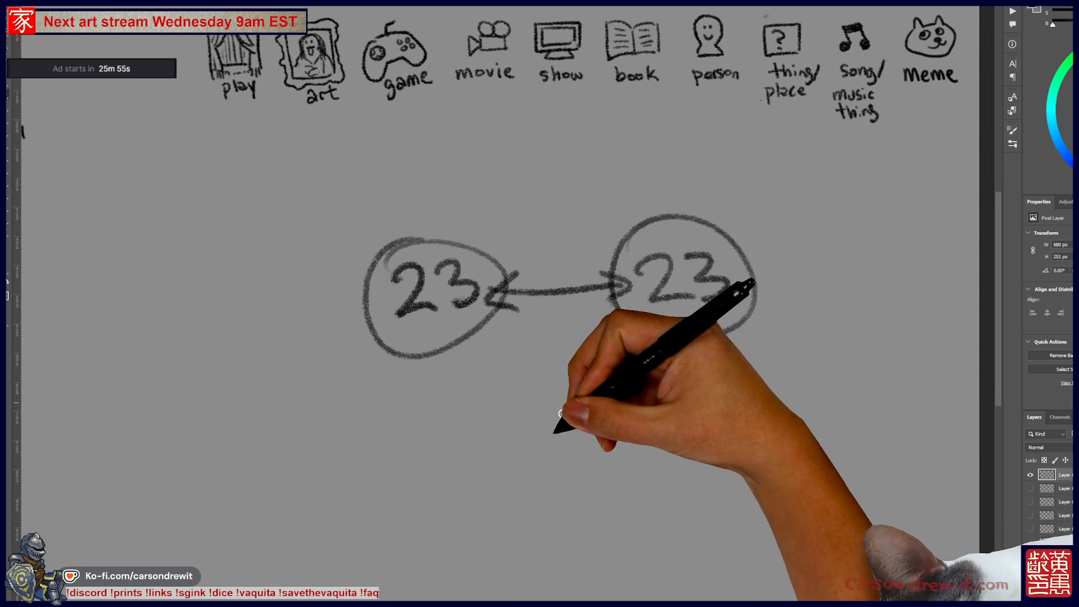
drag(452, 333, 514, 391)
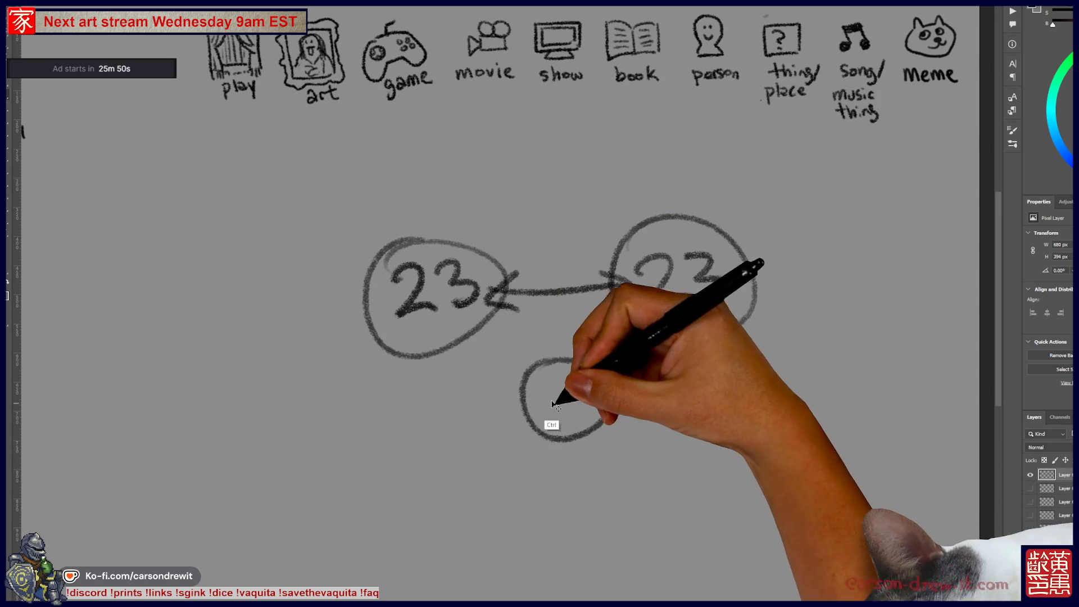
drag(615, 410, 539, 370)
drag(444, 329, 516, 396)
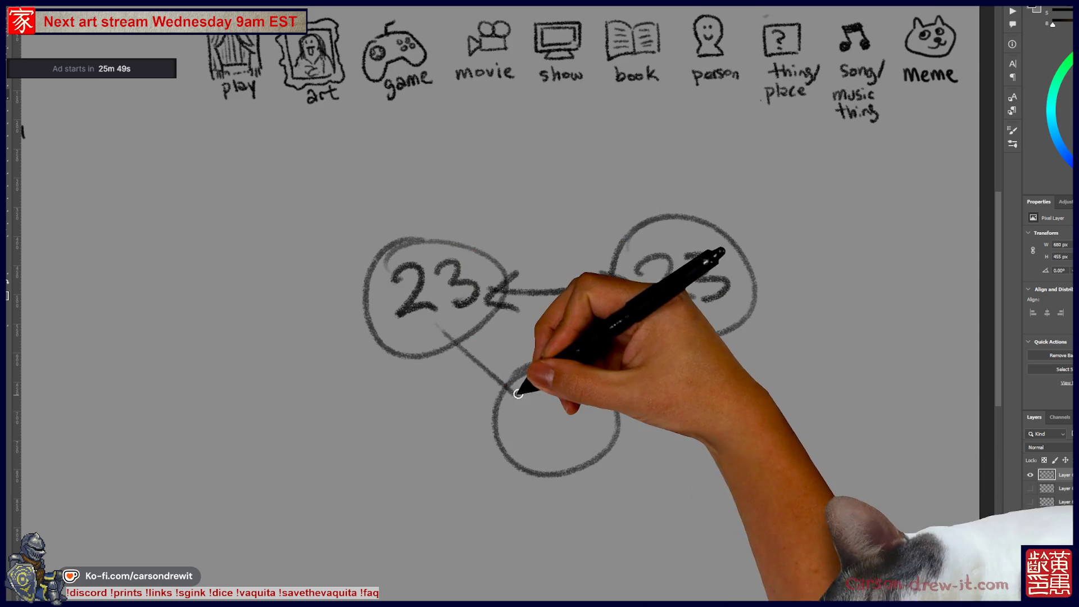
drag(632, 329, 602, 372)
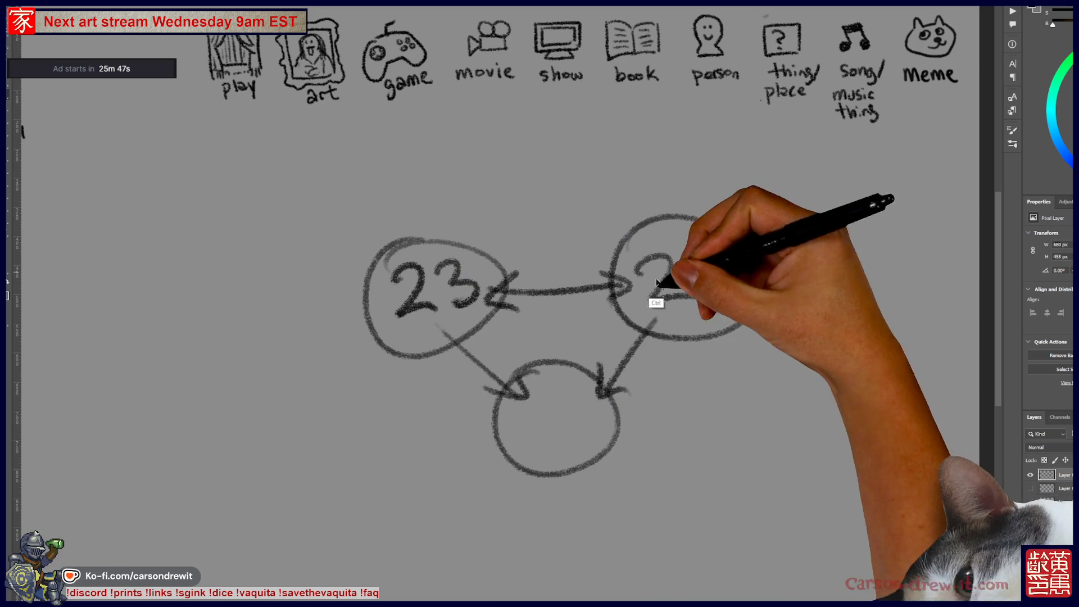
key(ctrl+z)
key(ctrl+z)
key(ctrl+z)
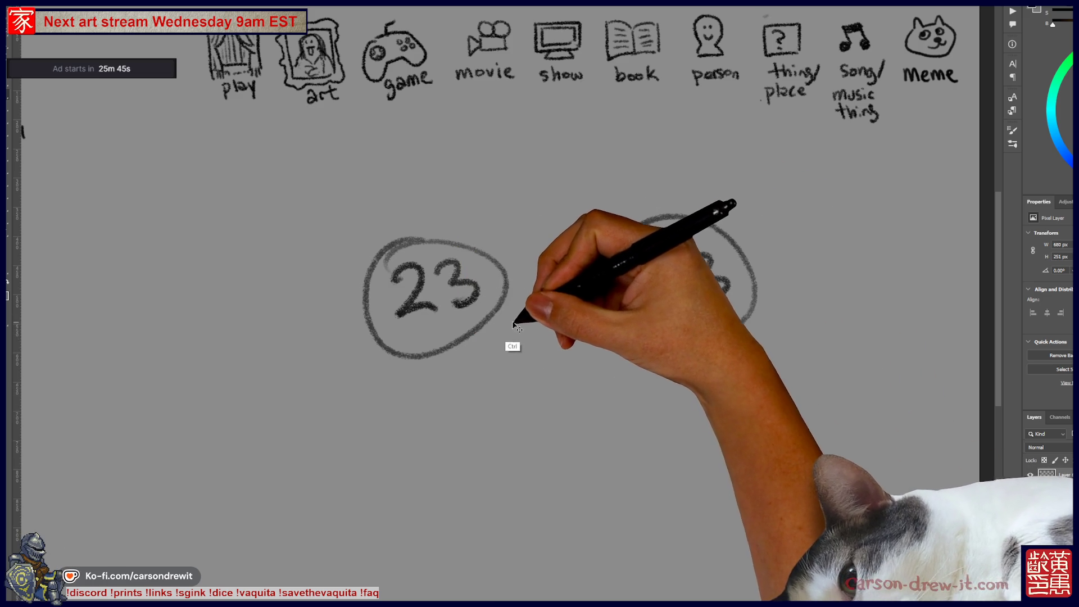
key(ctrl+z)
key(ctrl+z)
key(ctrl+z)
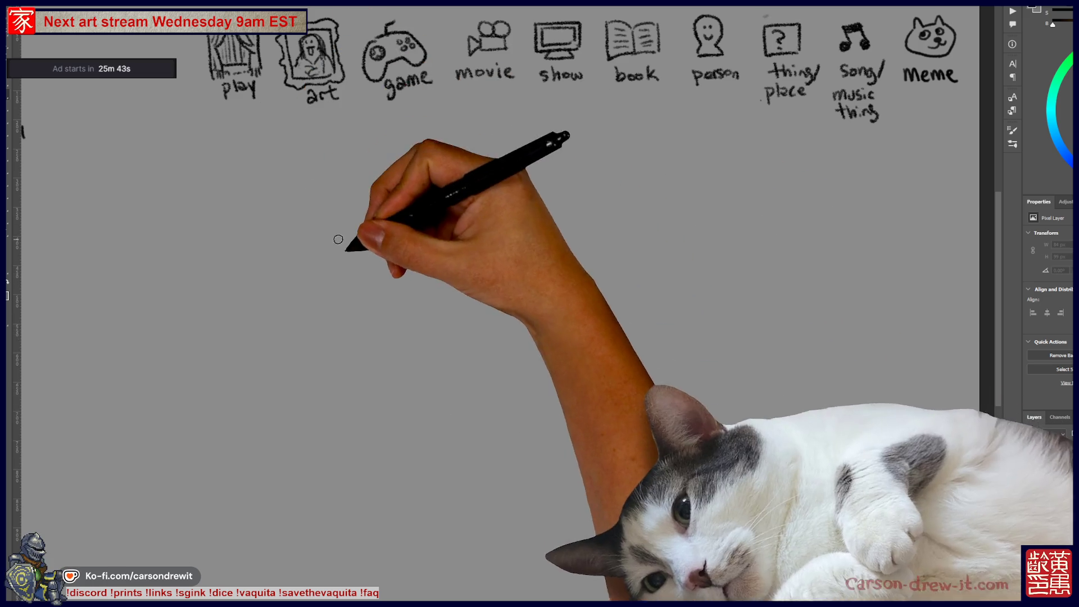
- Try a few trial strokes and undo them, leaving the area empty
drag(412, 298, 493, 313)
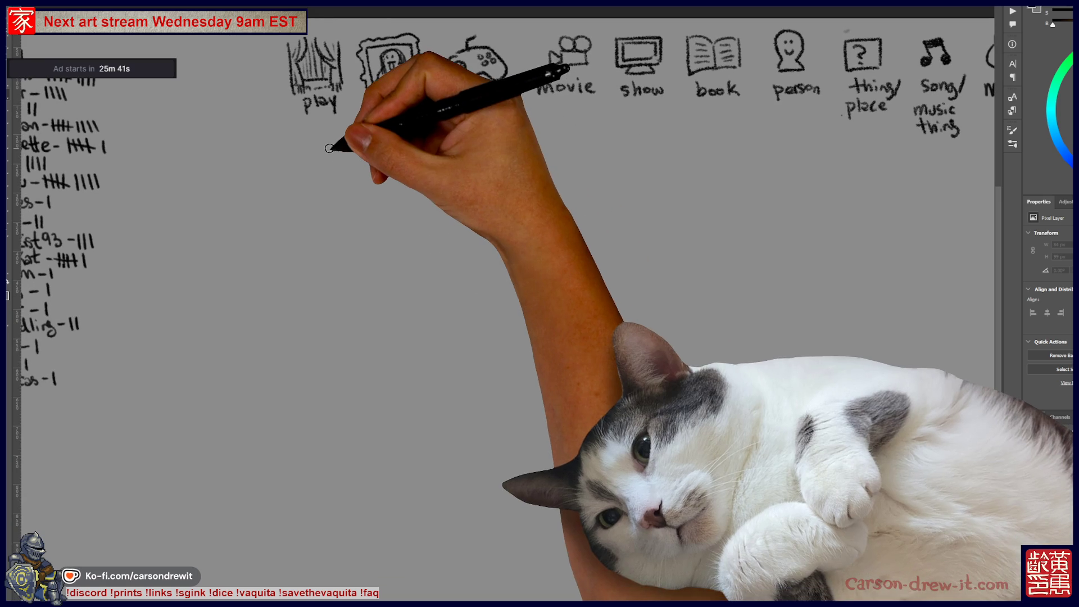
mouse_move(428, 292)
mouse_down()
mouse_move(447, 293)
mouse_move(478, 328)
mouse_up()
mouse_move(480, 288)
mouse_down()
mouse_move(518, 300)
mouse_move(506, 332)
mouse_up()
key(ctrl+z)
key(ctrl+z)
key(ctrl+z)
key(ctrl+z)
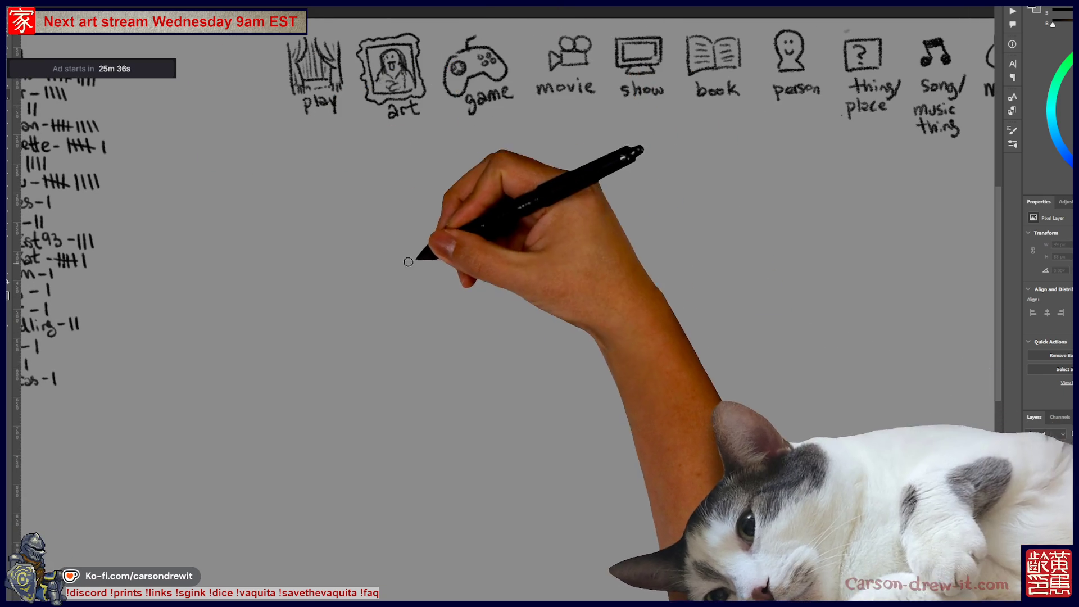
drag(443, 185, 445, 304)
key(ctrl+z)
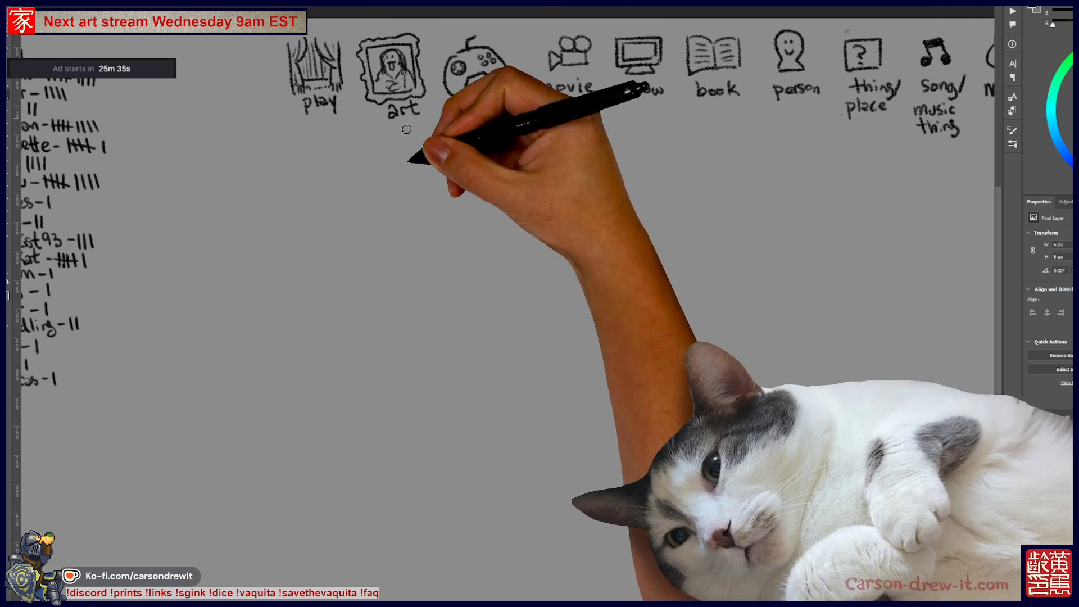
mouse_move(430, 197)
mouse_down()
mouse_move(424, 442)
mouse_move(463, 264)
mouse_up()
key(ctrl+z)
key(ctrl+z)
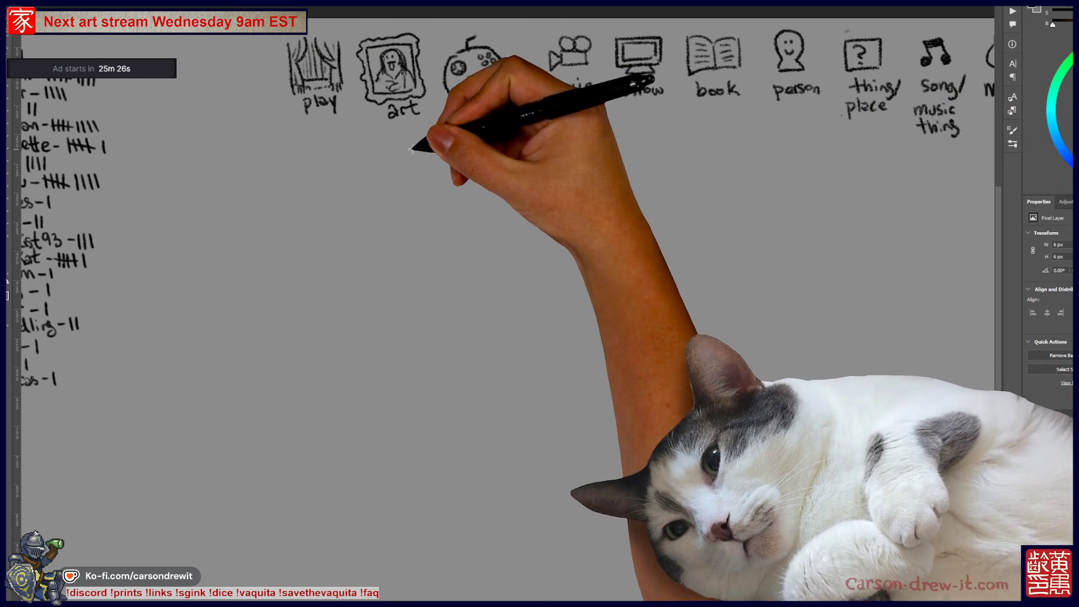
- Fill a tall narrow selected strip with a top-to-bottom Spectrum rainbow gradient
drag(417, 140, 448, 457)
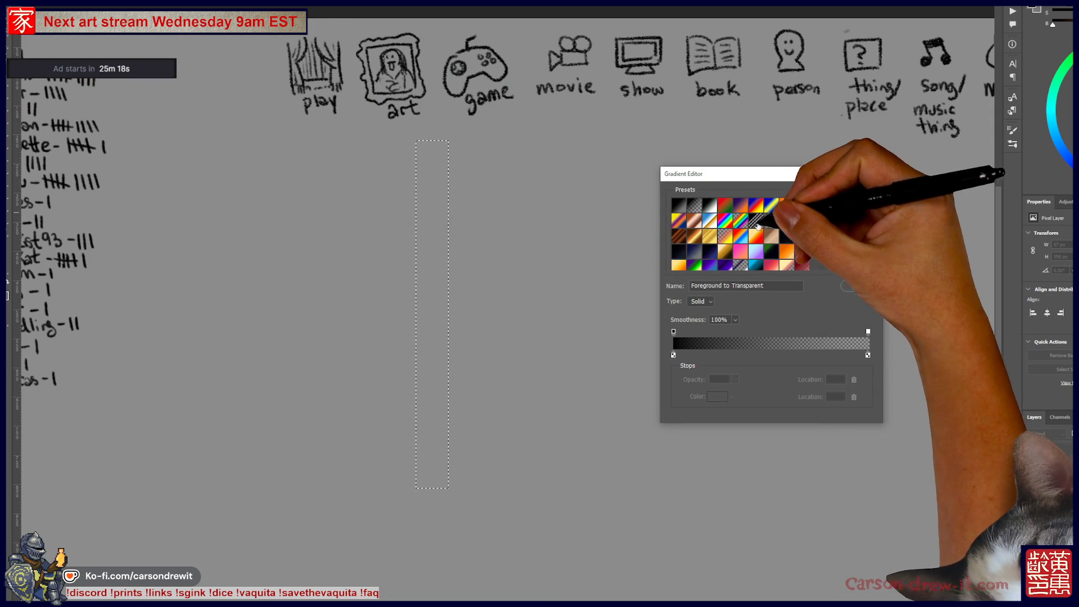
click(728, 222)
key(Return)
drag(434, 156, 434, 481)
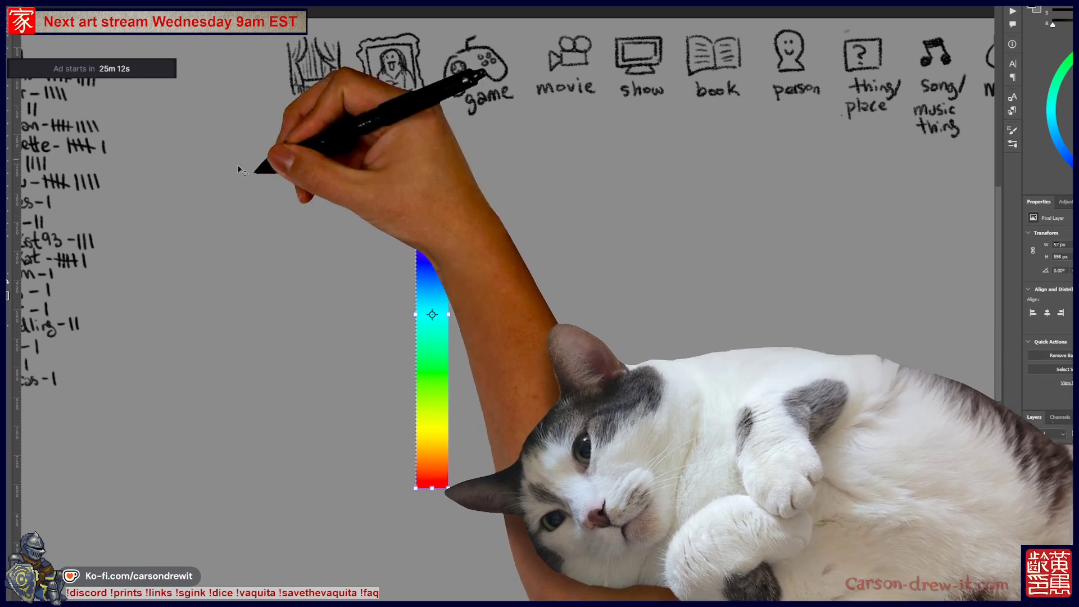
- Duplicate the rainbow bar to its right with a transform copy and confirm
key(ctrl+t)
mouse_move(449, 262)
mouse_down()
mouse_move(541, 270)
mouse_move(652, 298)
mouse_up()
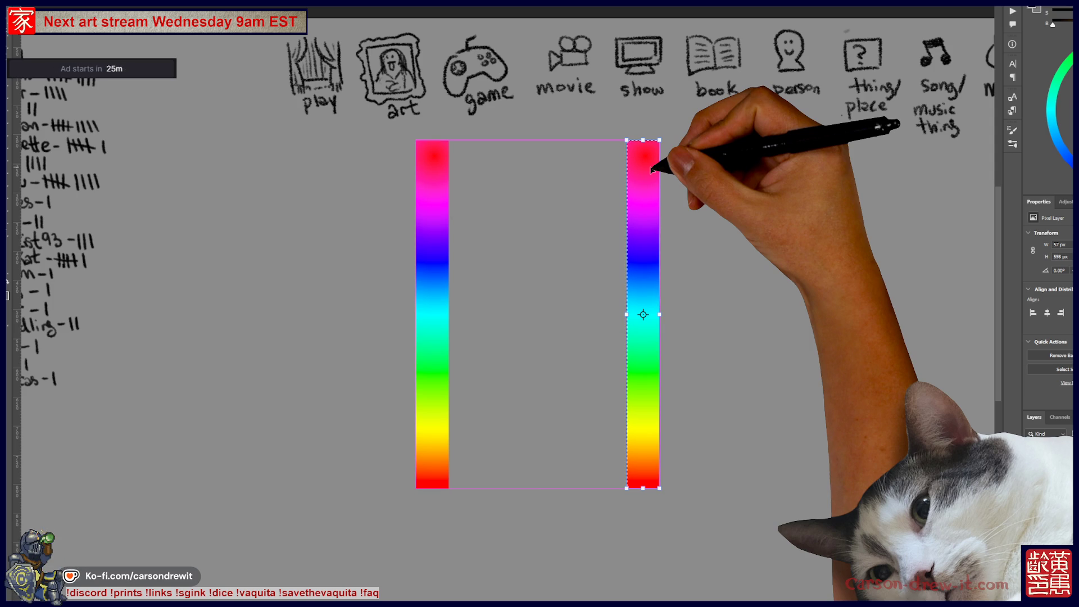
key(ctrl)
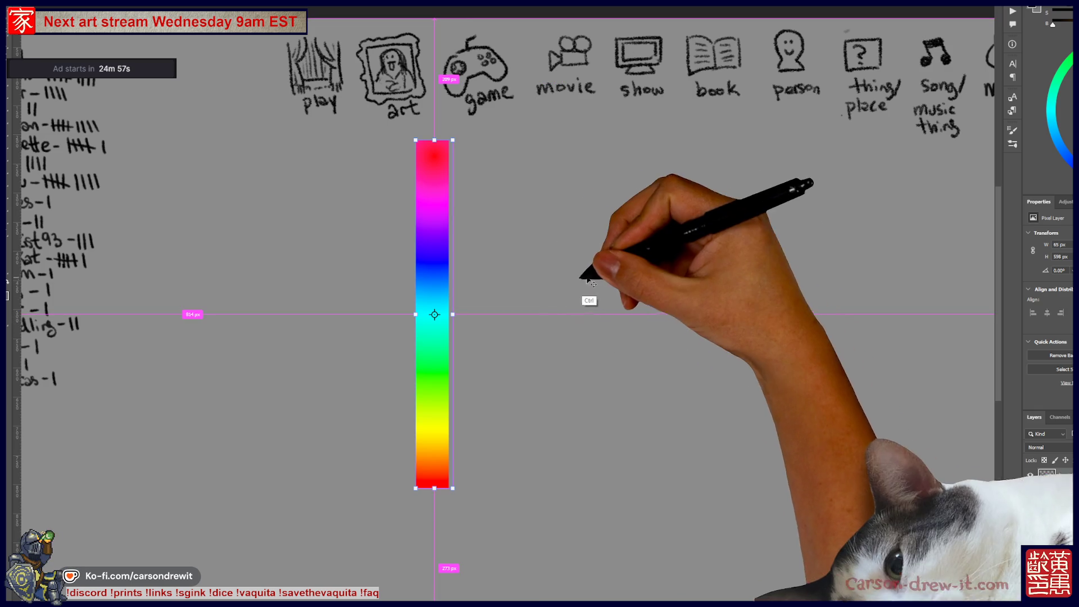
drag(442, 247, 565, 275)
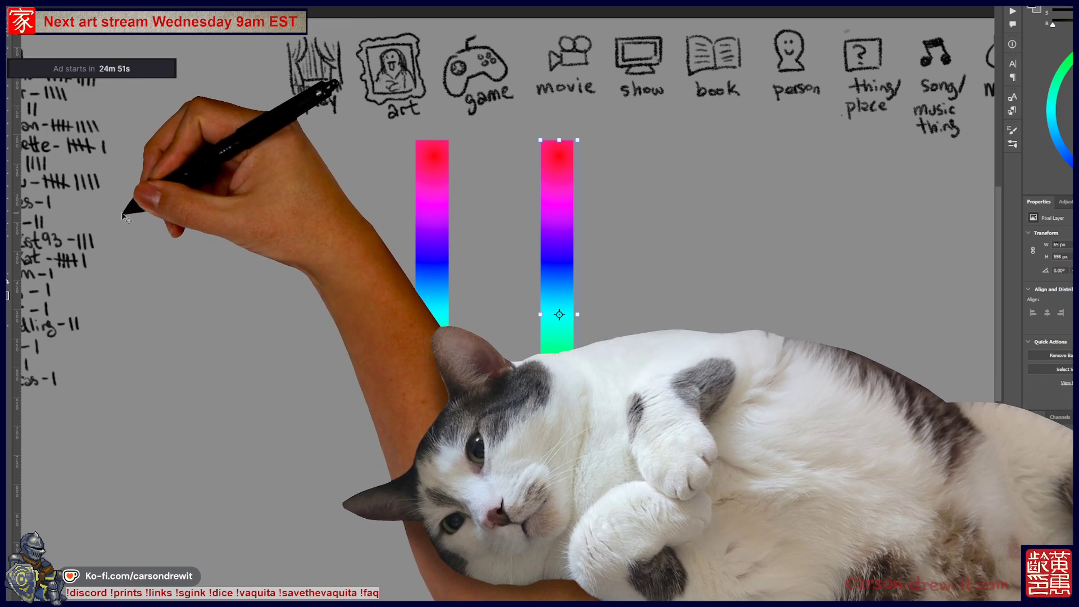
key(b)
drag(495, 270, 540, 202)
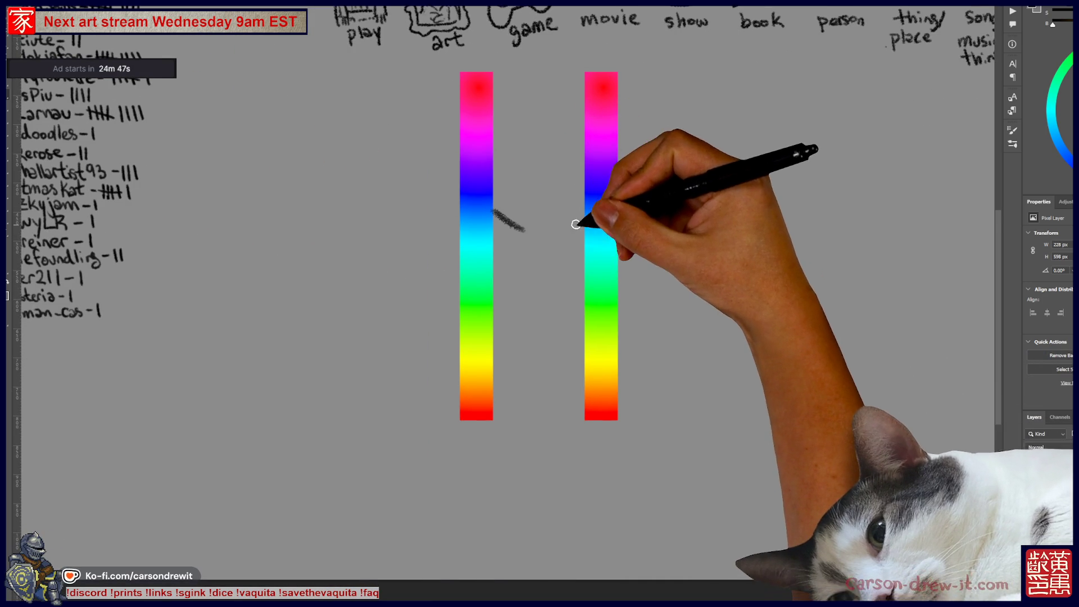
- Draw arrows, a loop and dark lines over the two rainbow bars, undoing one line
drag(524, 227, 531, 236)
drag(526, 218, 515, 239)
drag(571, 222, 559, 232)
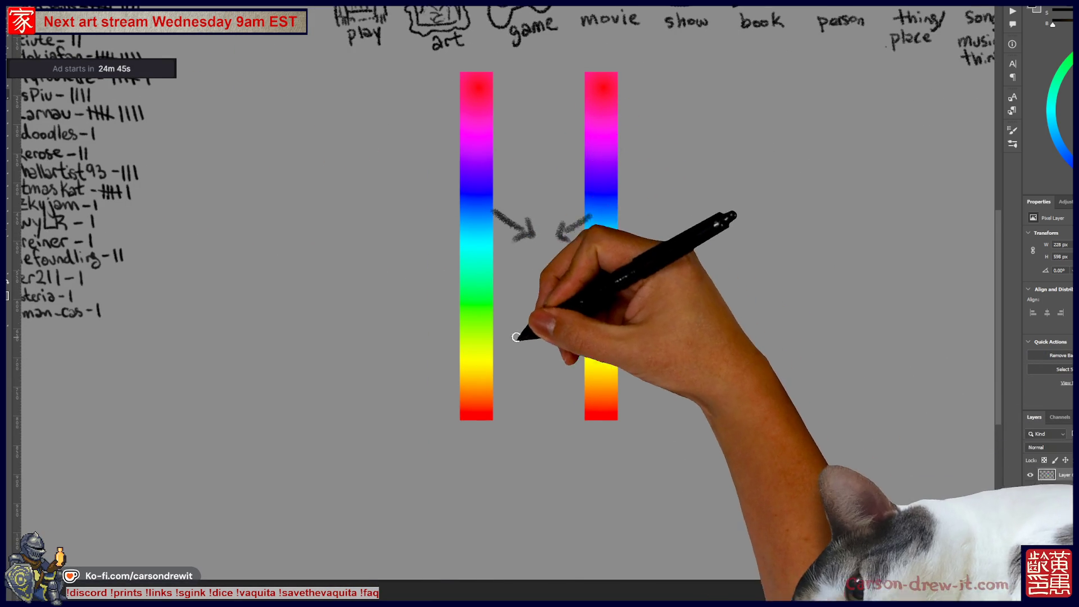
drag(546, 278, 542, 379)
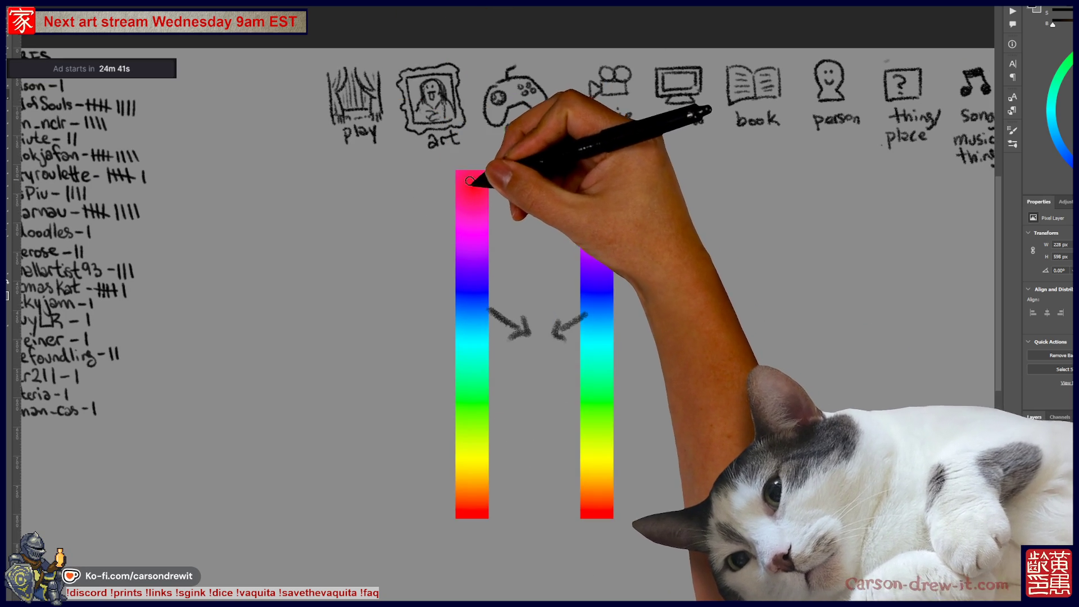
drag(462, 211, 470, 209)
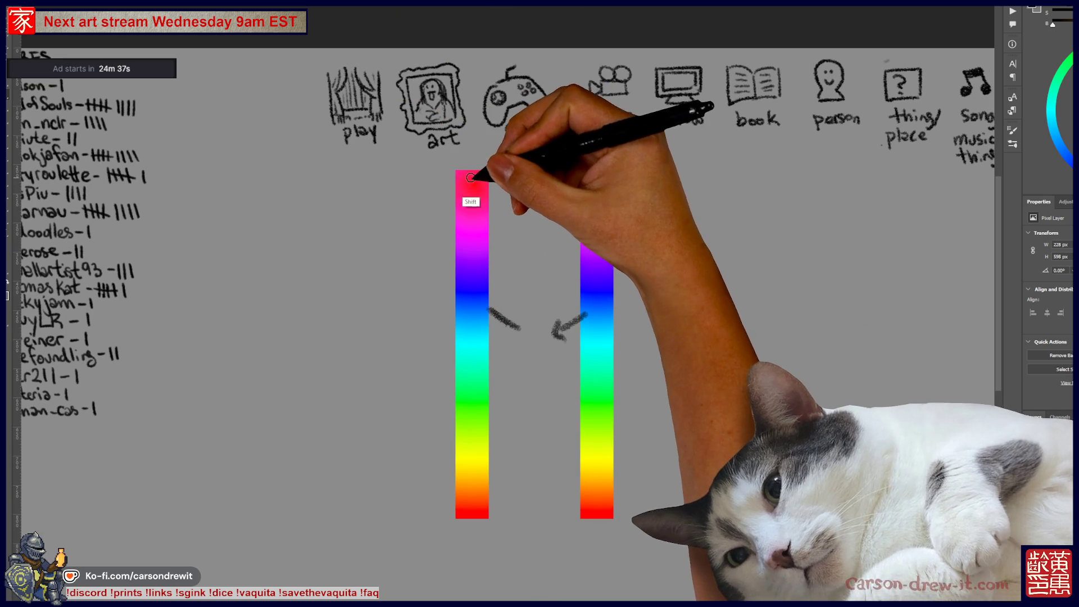
drag(470, 178, 472, 506)
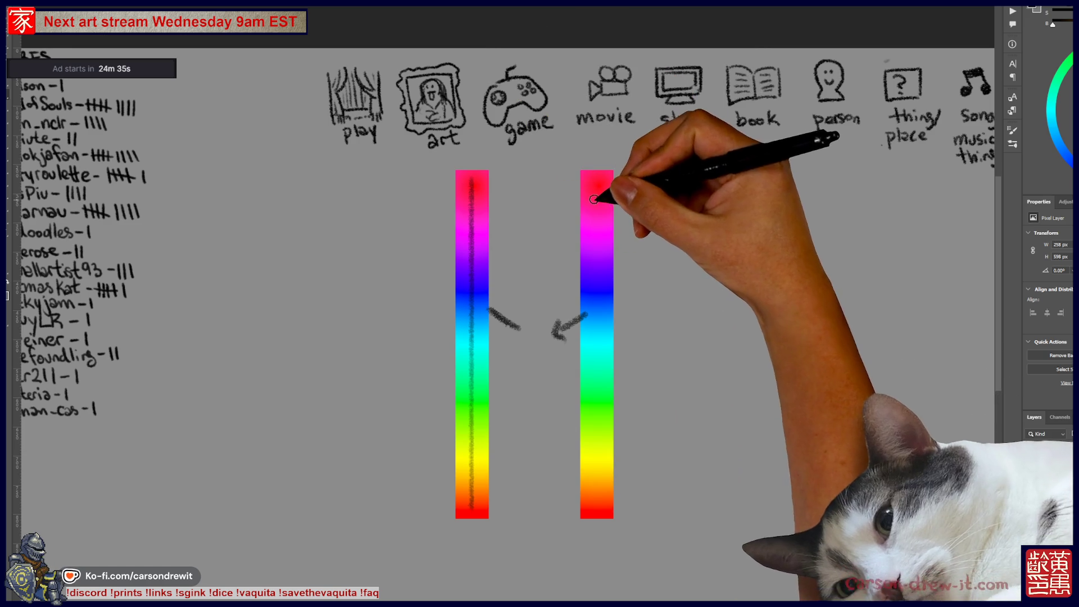
drag(597, 186, 598, 382)
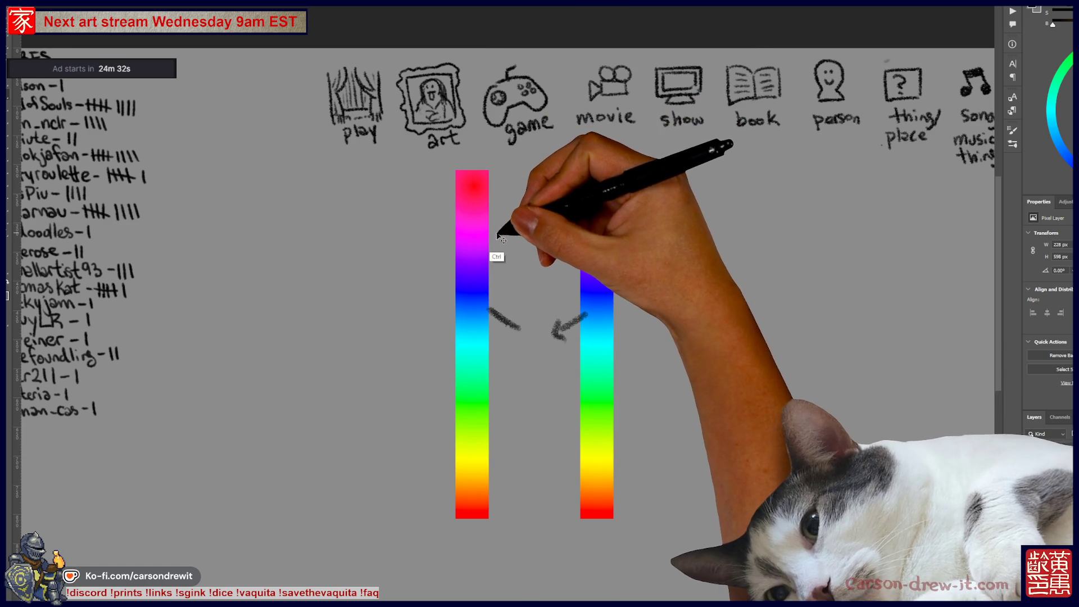
key(ctrl+z)
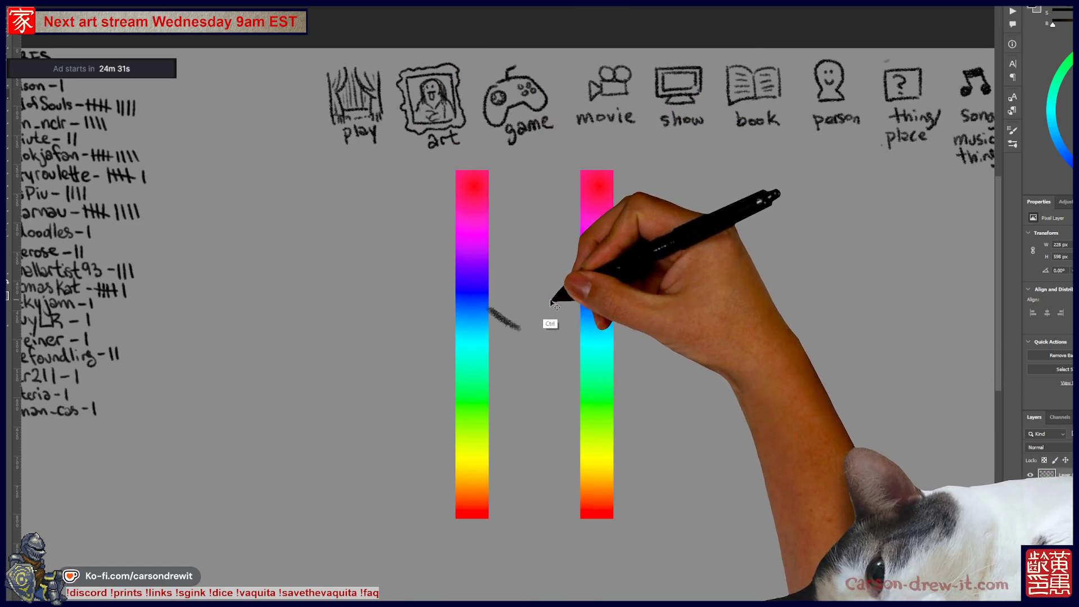
- Dab a column of dark dots down the left rainbow bar
click(471, 291)
click(477, 244)
click(472, 207)
click(473, 178)
click(475, 344)
click(471, 390)
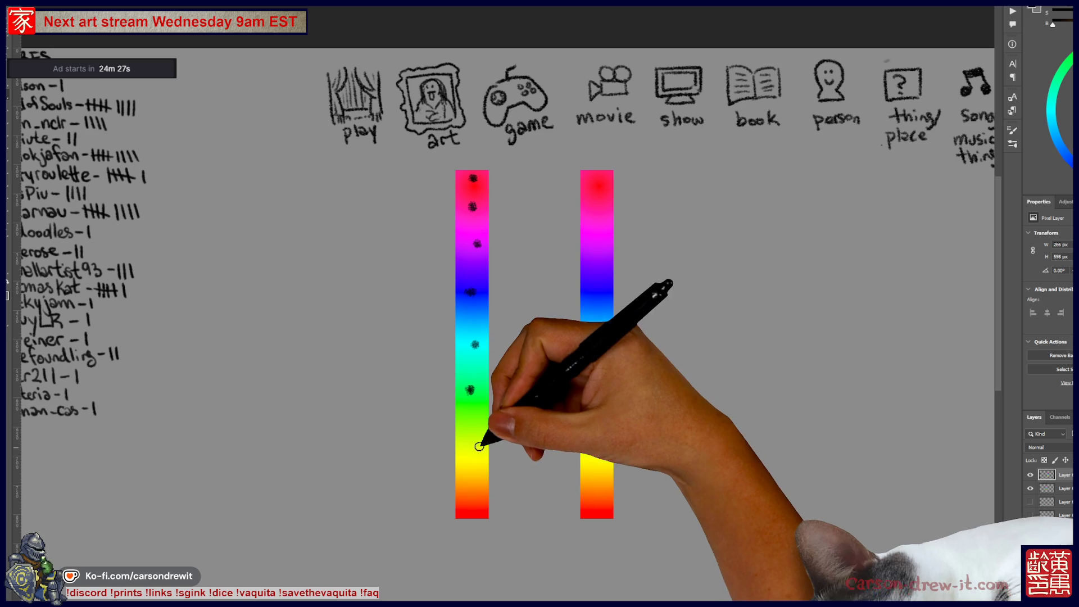
click(482, 443)
click(468, 484)
click(482, 511)
click(459, 442)
click(476, 411)
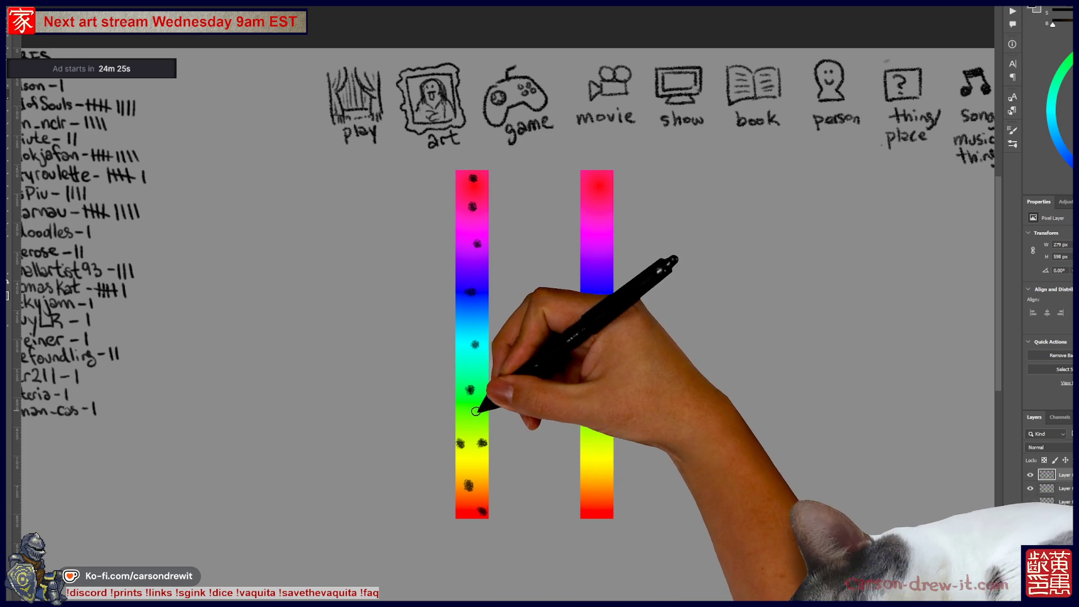
click(470, 357)
- Dab dark dots down the right bar, then undo the dots and the rainbow bars
click(587, 186)
click(607, 190)
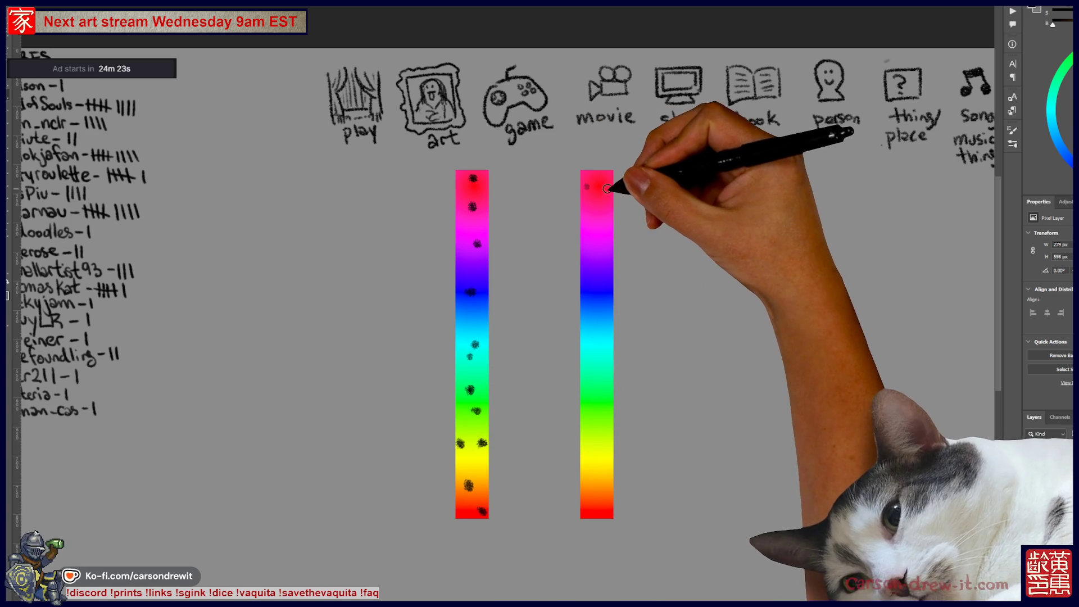
click(592, 235)
click(593, 281)
click(613, 319)
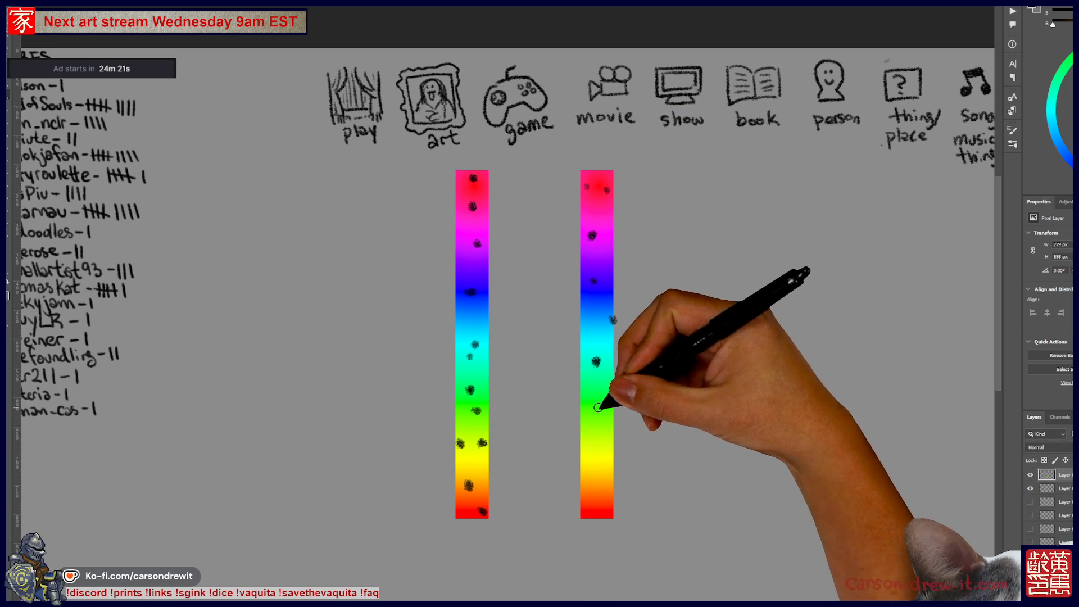
click(590, 443)
click(605, 461)
click(594, 493)
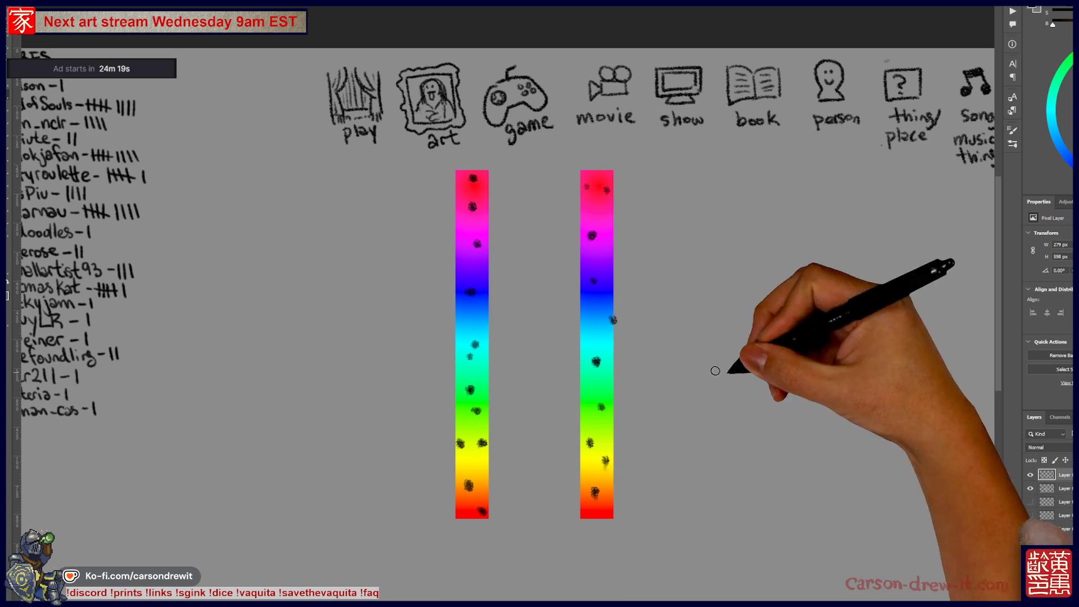
scroll(747, 374, right, 3)
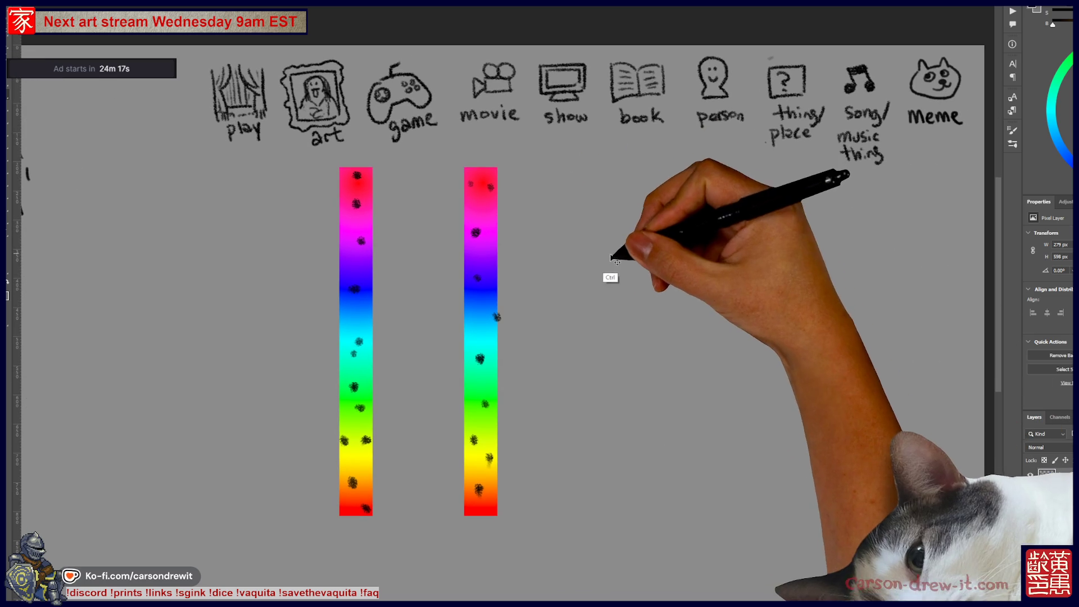
key(ctrl+z)
key(ctrl+z)
key(ctrl+z)
key(ctrl+z)
key(ctrl+z)
key(ctrl+z)
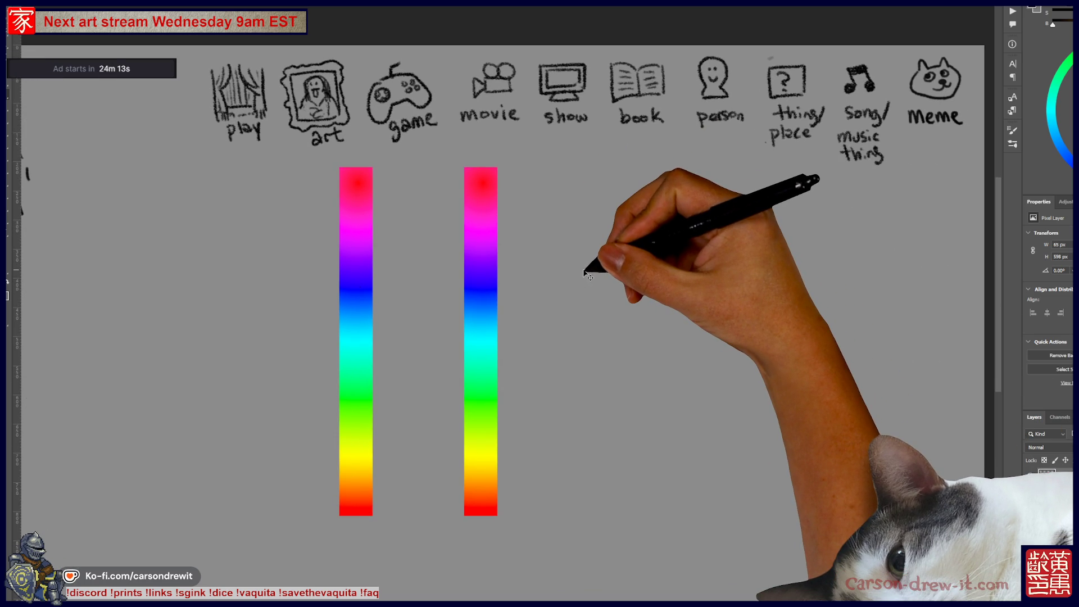
key(ctrl+z)
key(ctrl+z)
key(ctrl+z)
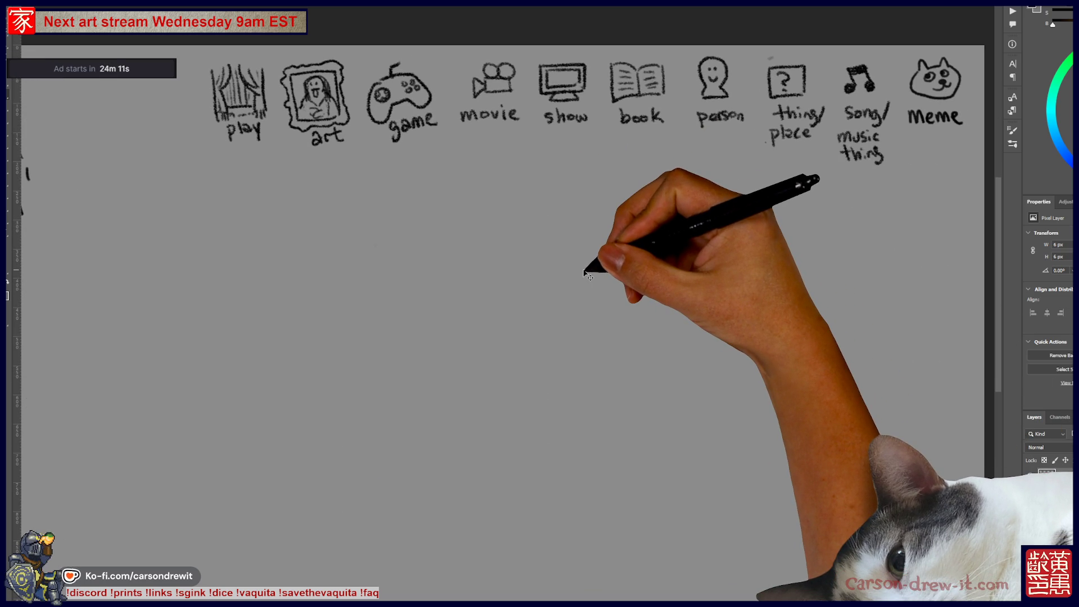
- Sketch leaf outlines, a curved double-headed arrow, and several more small flowers around the first
mouse_move(388, 356)
mouse_down()
mouse_move(410, 304)
mouse_move(415, 326)
mouse_move(400, 350)
mouse_up()
mouse_move(767, 337)
mouse_down()
mouse_move(751, 270)
mouse_move(826, 284)
mouse_move(782, 343)
mouse_move(791, 356)
mouse_move(737, 365)
mouse_up()
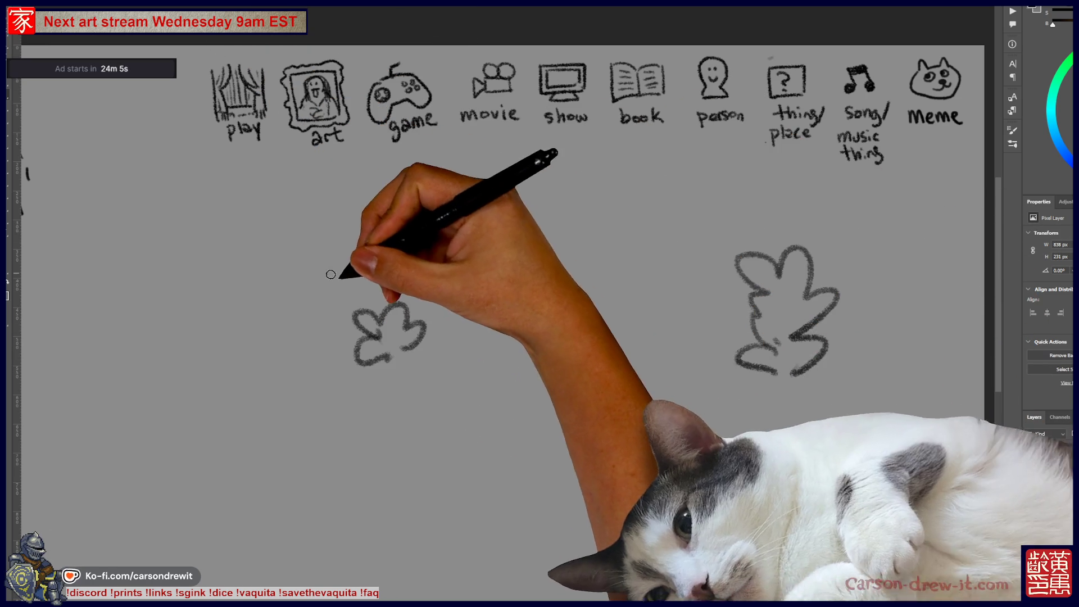
drag(783, 307, 812, 319)
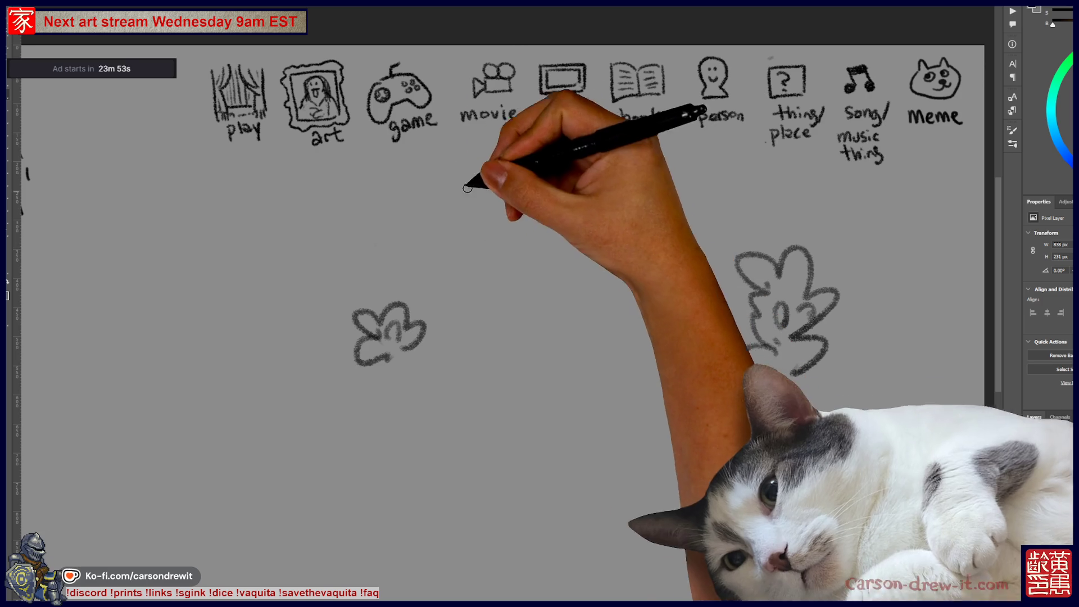
drag(708, 276, 447, 305)
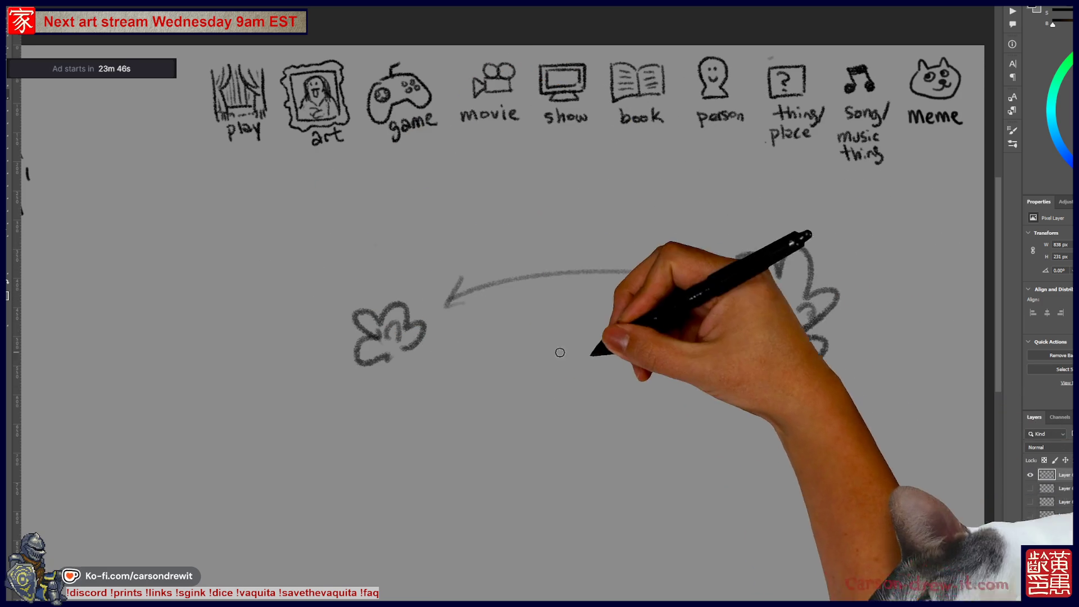
drag(450, 397, 429, 423)
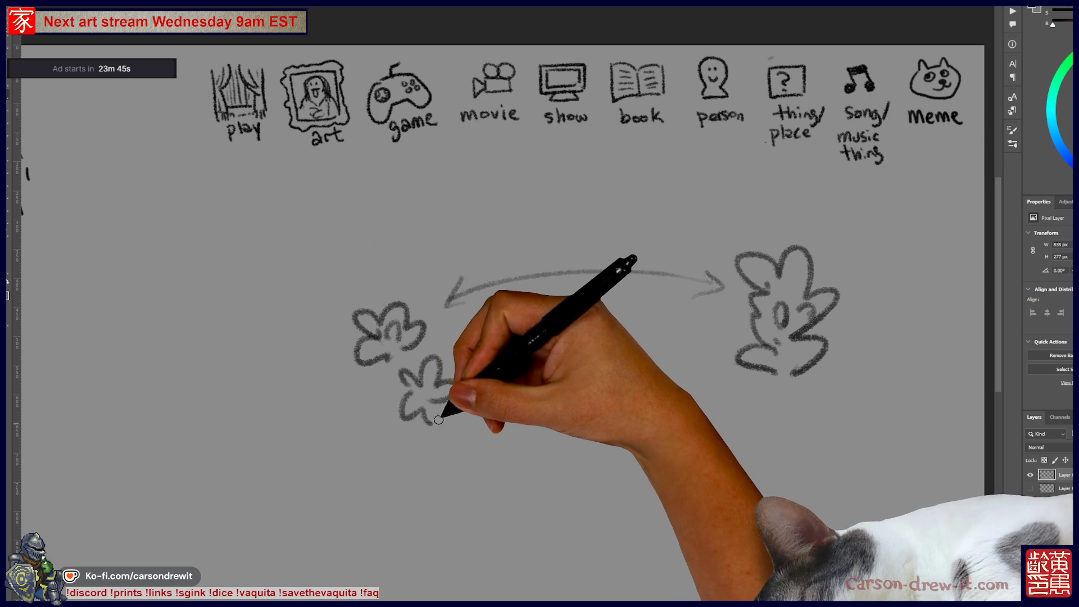
mouse_move(324, 381)
mouse_down()
mouse_move(309, 386)
mouse_move(361, 388)
mouse_move(369, 415)
mouse_move(495, 364)
mouse_up()
mouse_move(309, 330)
mouse_down()
mouse_move(313, 305)
mouse_move(314, 347)
mouse_move(434, 269)
mouse_move(423, 358)
mouse_move(448, 320)
mouse_move(467, 361)
mouse_move(440, 308)
mouse_move(445, 323)
mouse_move(695, 294)
mouse_up()
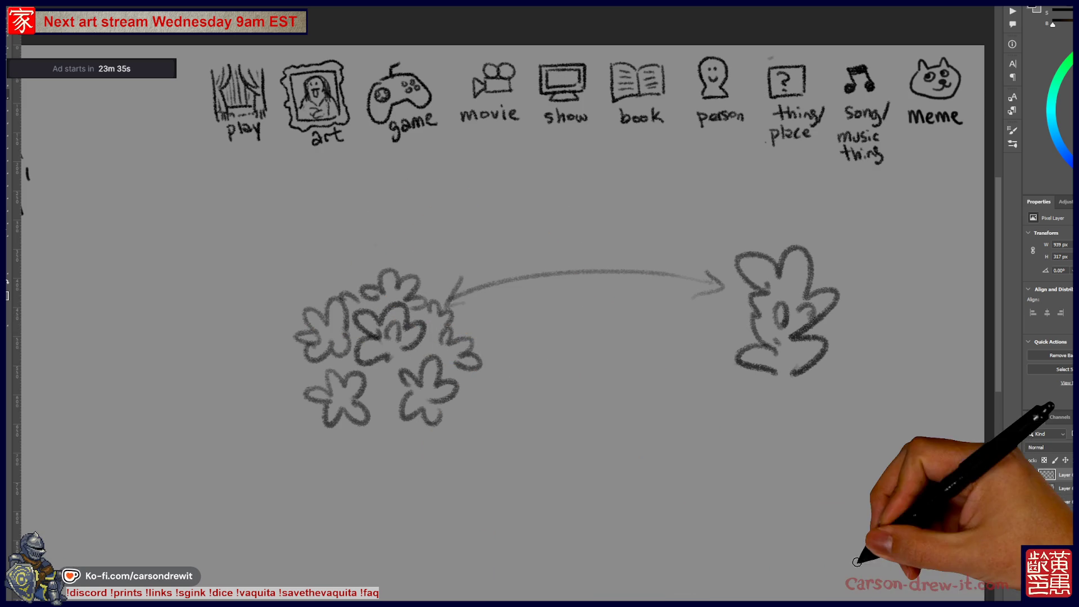
- Draw a long stem under the face flower with lobed leaves either side; undo a misdrawn left stalk
mouse_move(705, 340)
mouse_down()
mouse_move(802, 361)
mouse_move(795, 525)
mouse_up()
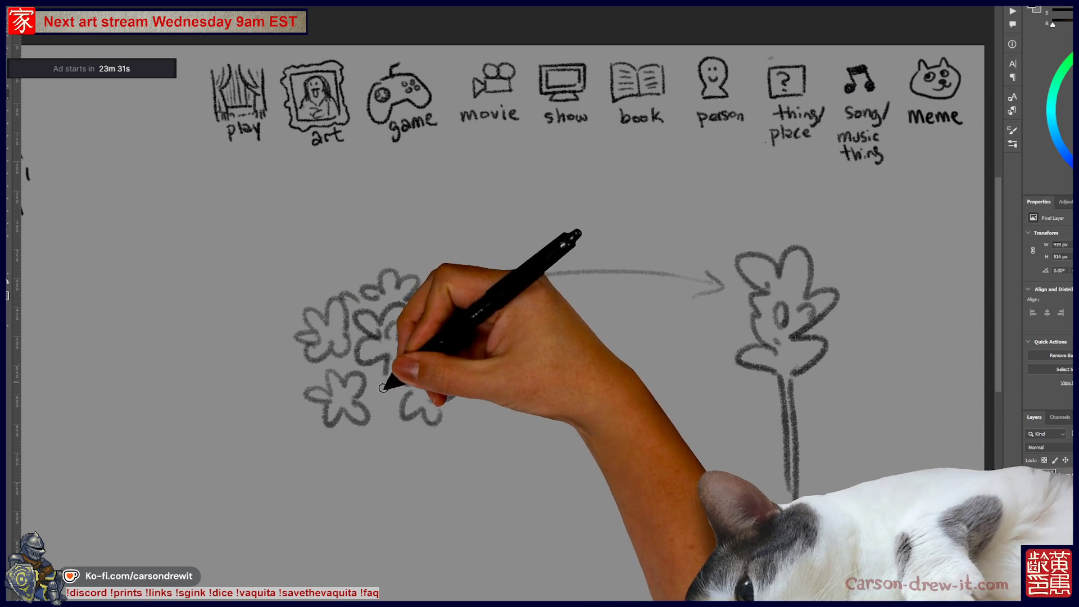
mouse_move(366, 365)
mouse_down()
mouse_move(350, 337)
mouse_move(361, 361)
mouse_up()
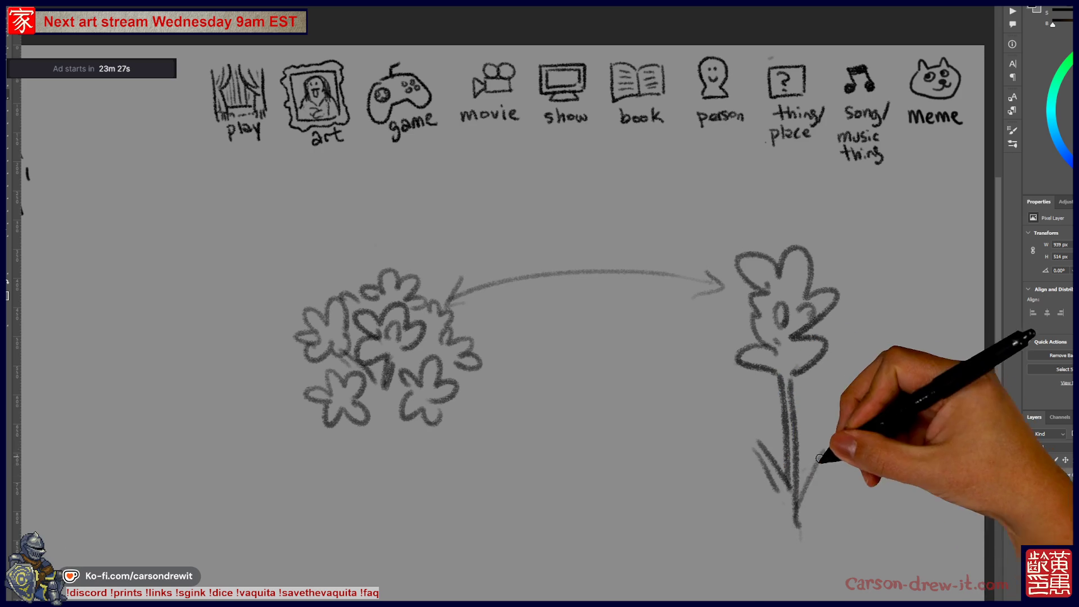
drag(826, 457, 837, 475)
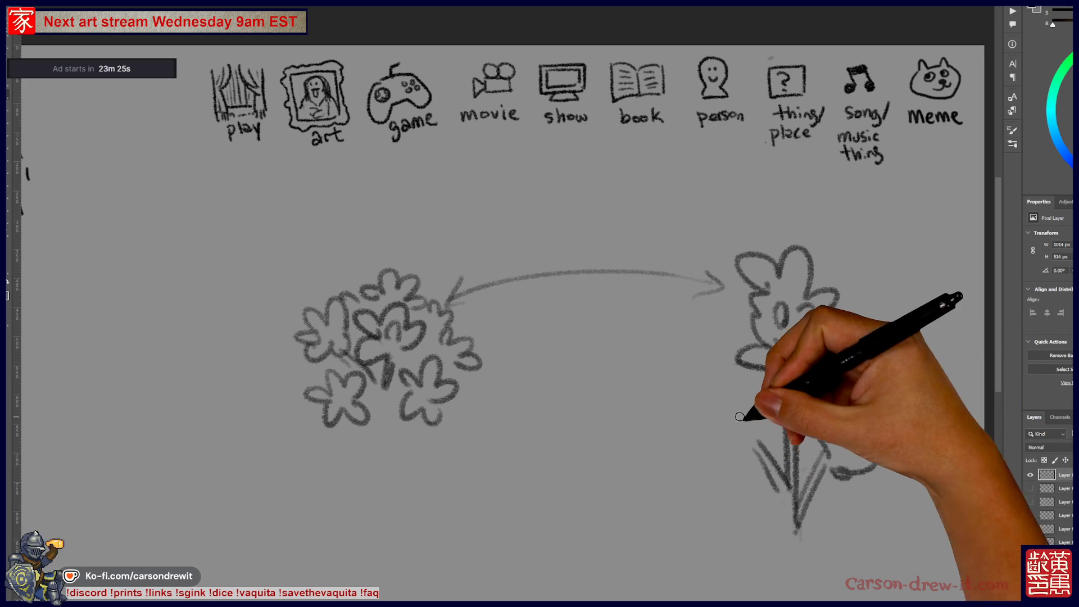
drag(737, 427, 741, 471)
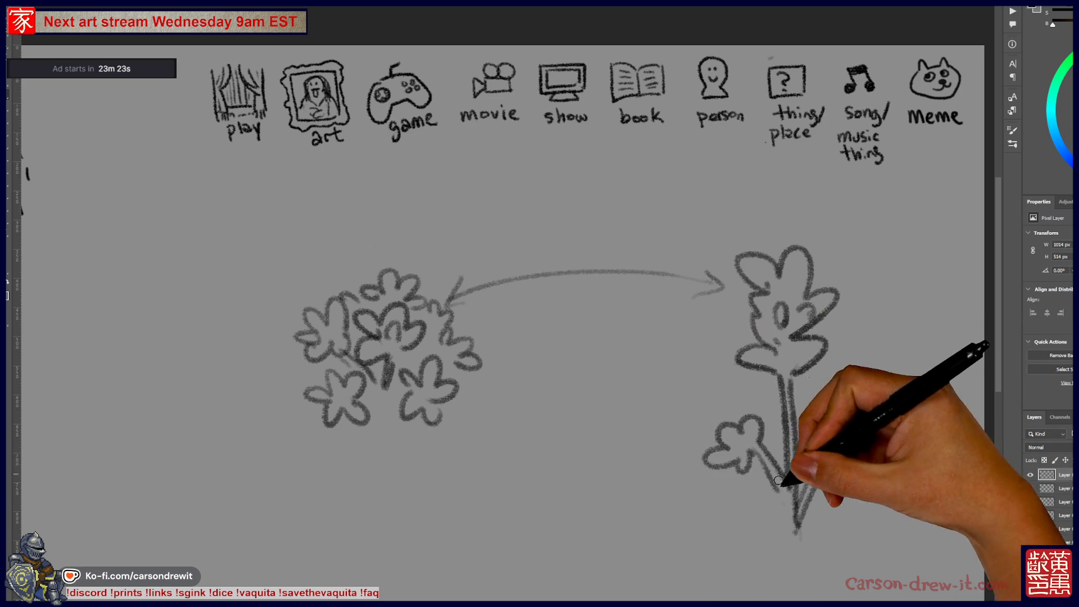
drag(799, 520, 851, 446)
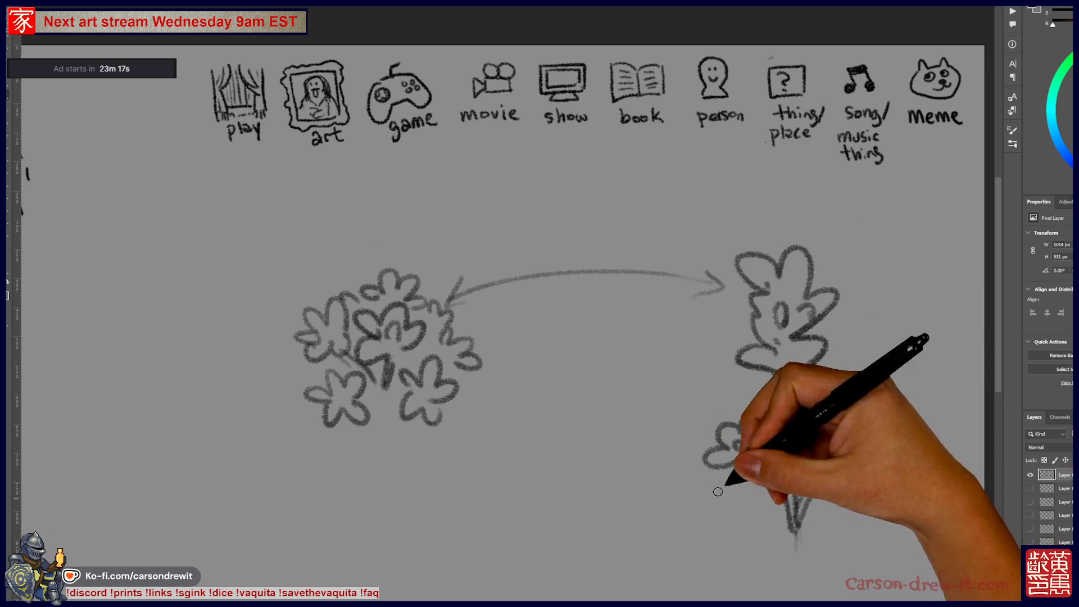
mouse_move(221, 307)
mouse_down()
mouse_move(224, 436)
mouse_move(315, 405)
mouse_up()
key(ctrl+z)
- Draw a tall vertical stalk with side branches and bud loops, undoing a stray circle
mouse_move(235, 212)
mouse_down()
mouse_move(236, 414)
mouse_move(203, 391)
mouse_move(236, 427)
mouse_up()
drag(236, 388, 272, 335)
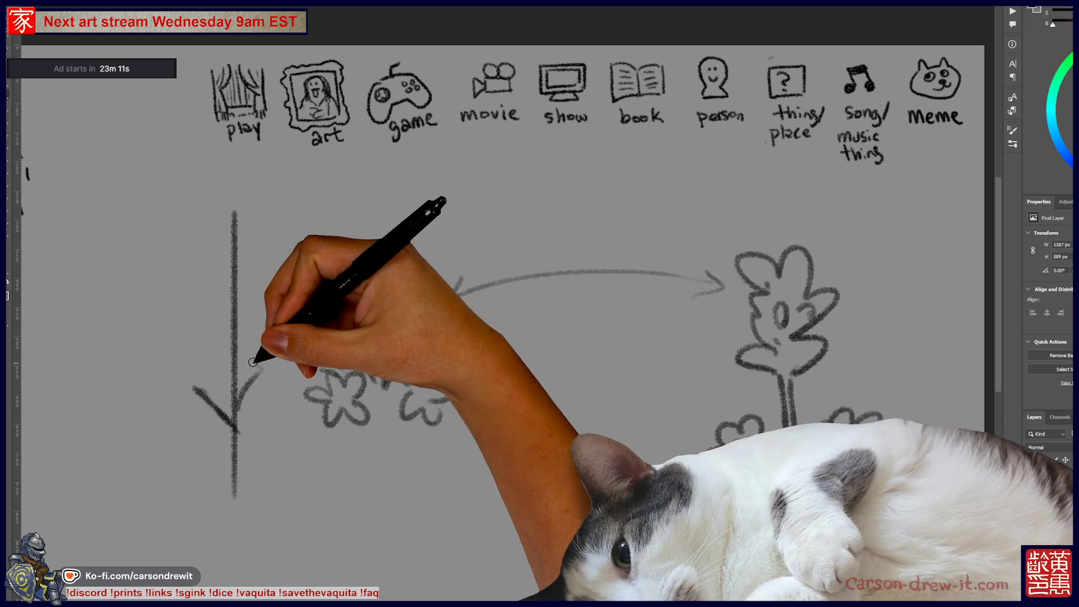
drag(204, 332, 234, 365)
mouse_move(205, 301)
mouse_down()
mouse_move(233, 326)
mouse_move(268, 284)
mouse_up()
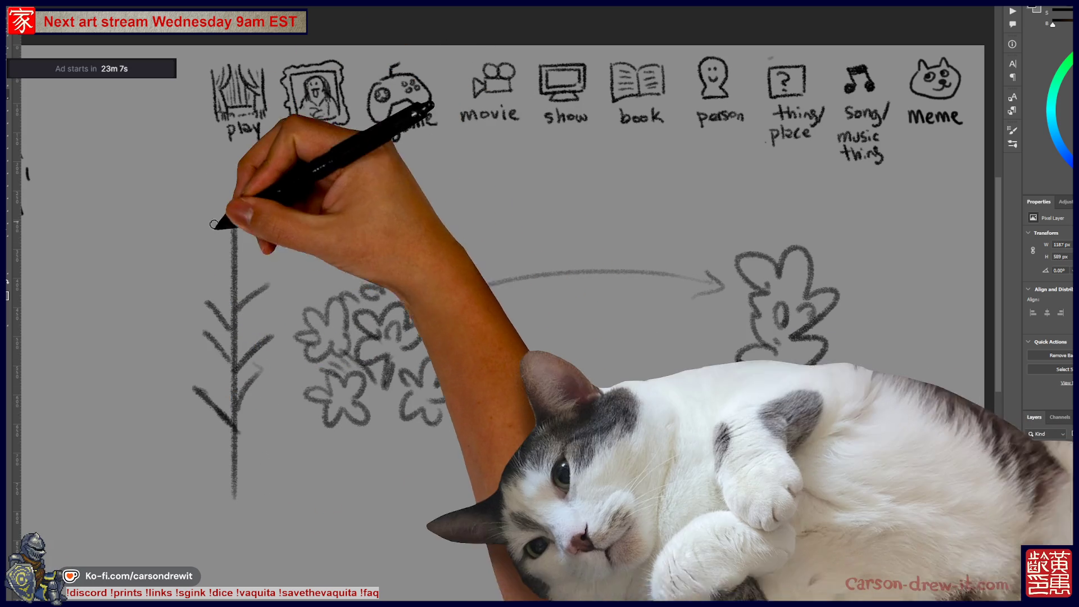
drag(233, 237, 217, 224)
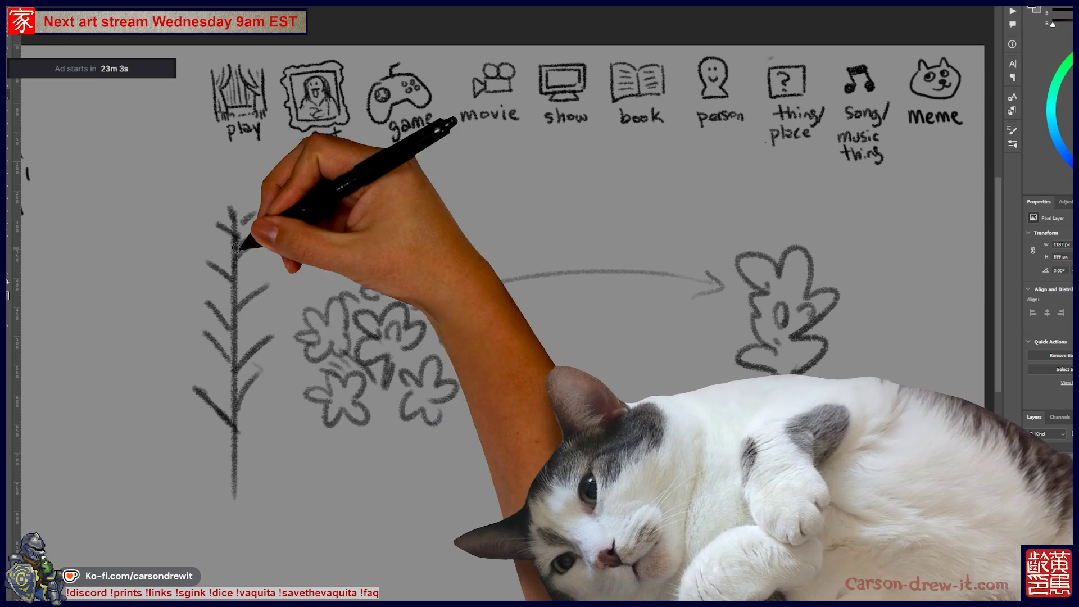
drag(197, 273, 209, 260)
drag(253, 236, 286, 270)
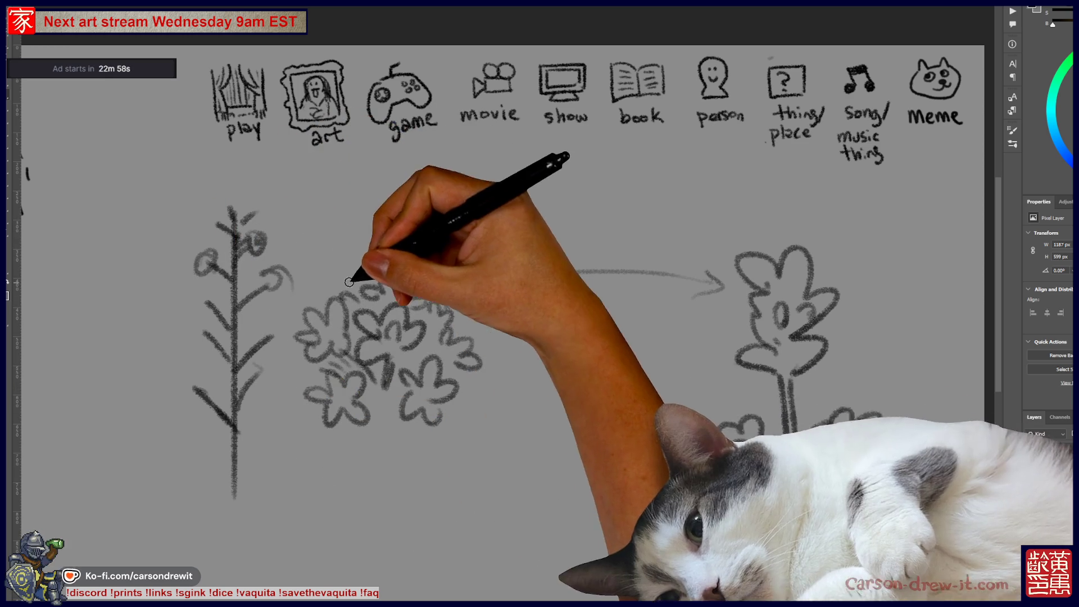
drag(278, 181, 374, 216)
key(ctrl+z)
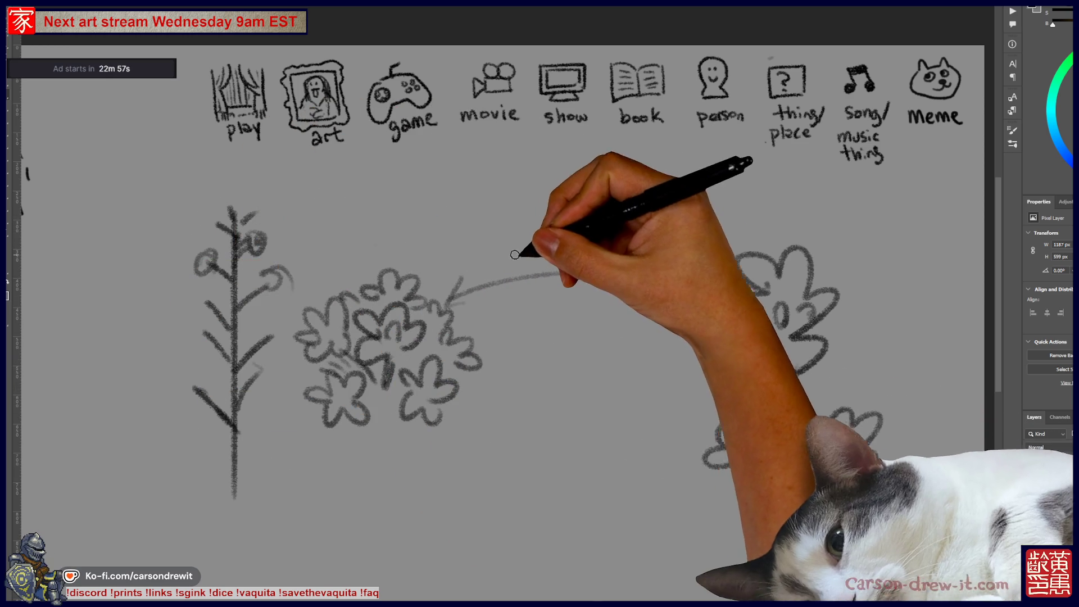
- Add an oval leaf at the cluster's top-right, undoing stray arcs near the arrow
drag(462, 306, 456, 303)
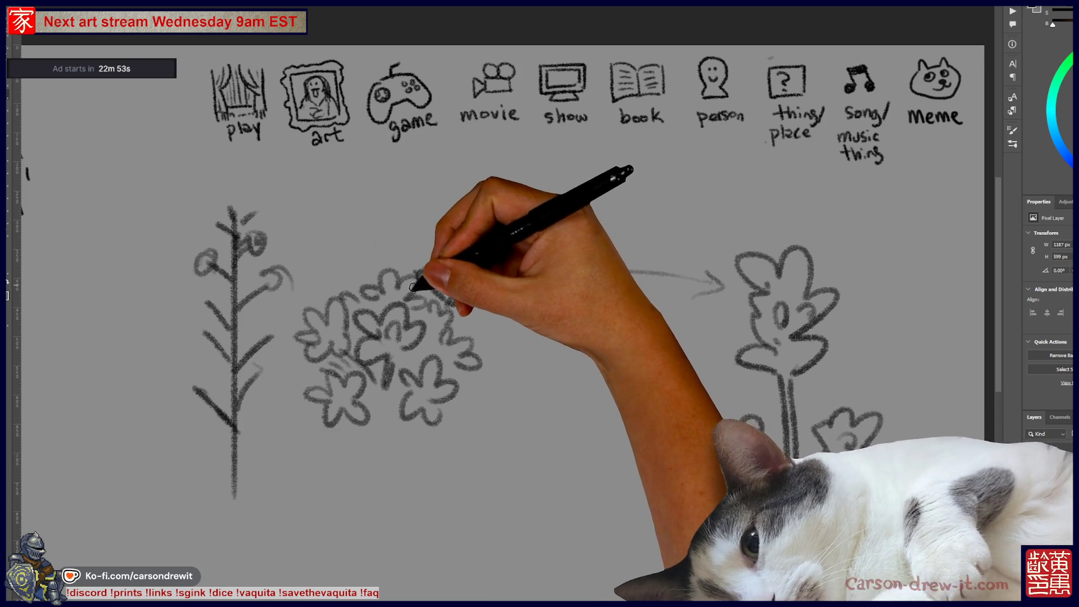
drag(466, 276, 716, 284)
key(ctrl+z)
drag(571, 243, 718, 230)
mouse_move(565, 366)
mouse_down()
mouse_move(547, 408)
mouse_move(618, 403)
mouse_up()
key(ctrl+z)
key(ctrl+z)
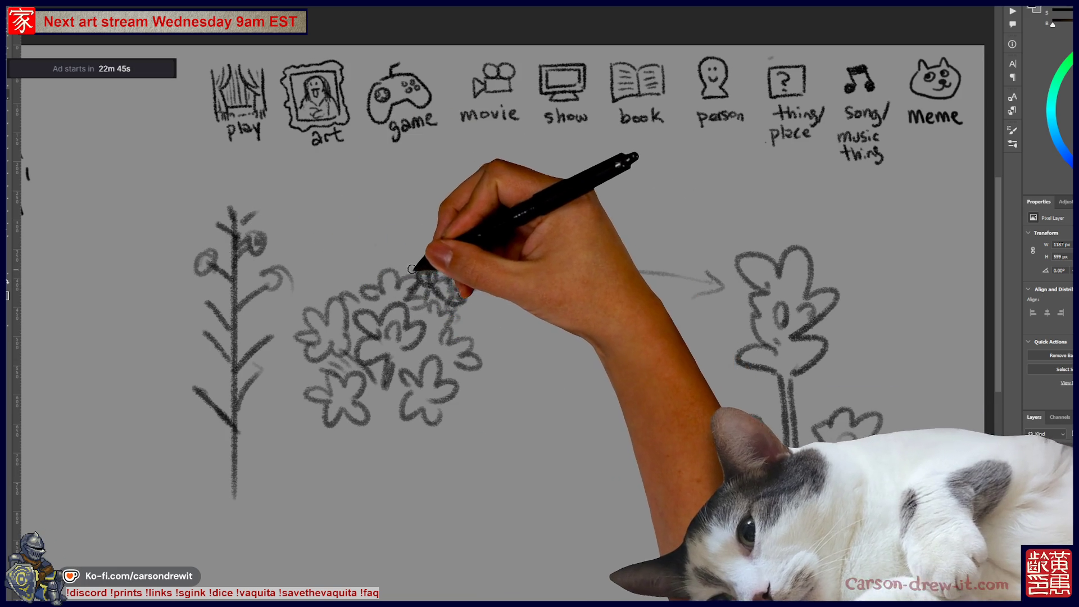
- Add flower outlines over the cluster, a bud and curl on the stalk, and small ovals
mouse_move(349, 389)
mouse_down()
mouse_move(440, 441)
mouse_move(417, 433)
mouse_move(466, 371)
mouse_up()
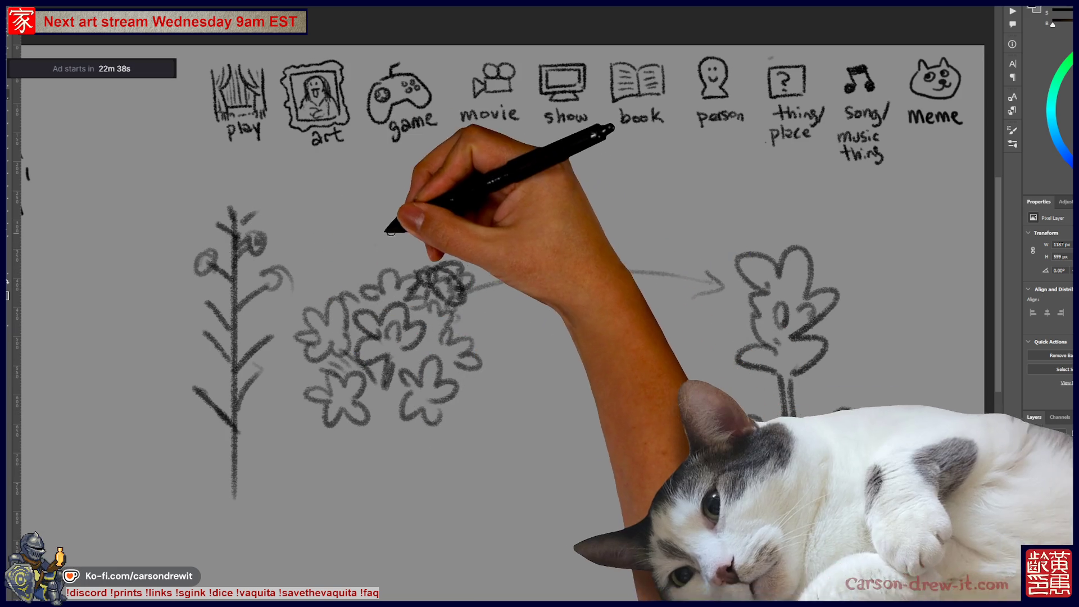
drag(472, 269, 742, 260)
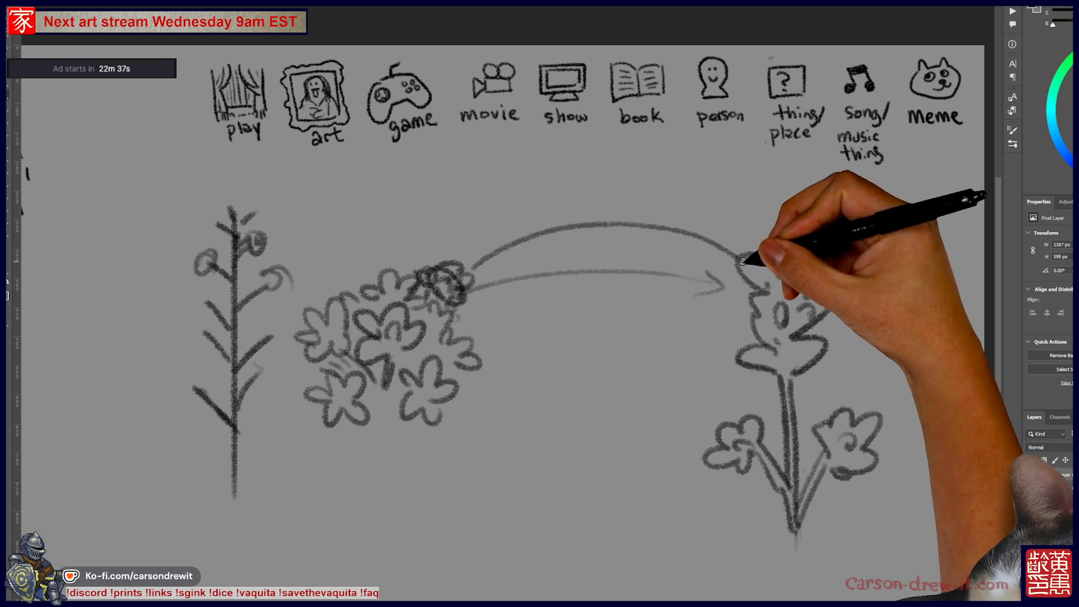
mouse_move(564, 414)
mouse_down()
mouse_move(477, 534)
mouse_move(356, 496)
mouse_move(180, 535)
mouse_up()
key(ctrl+z)
key(ctrl+z)
key(ctrl+z)
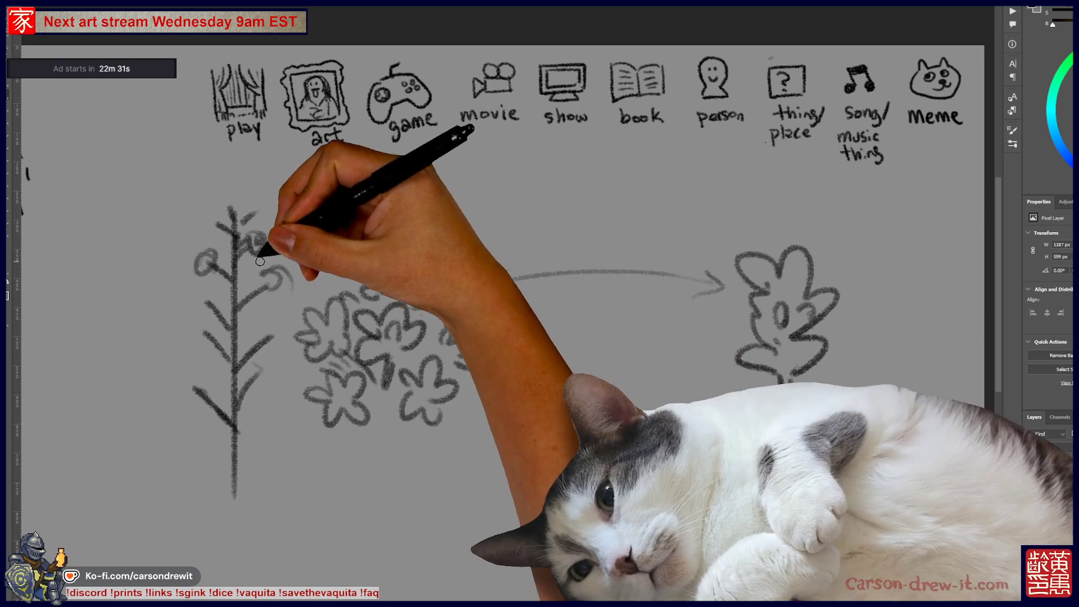
mouse_move(245, 275)
mouse_down()
mouse_move(298, 241)
mouse_move(277, 227)
mouse_up()
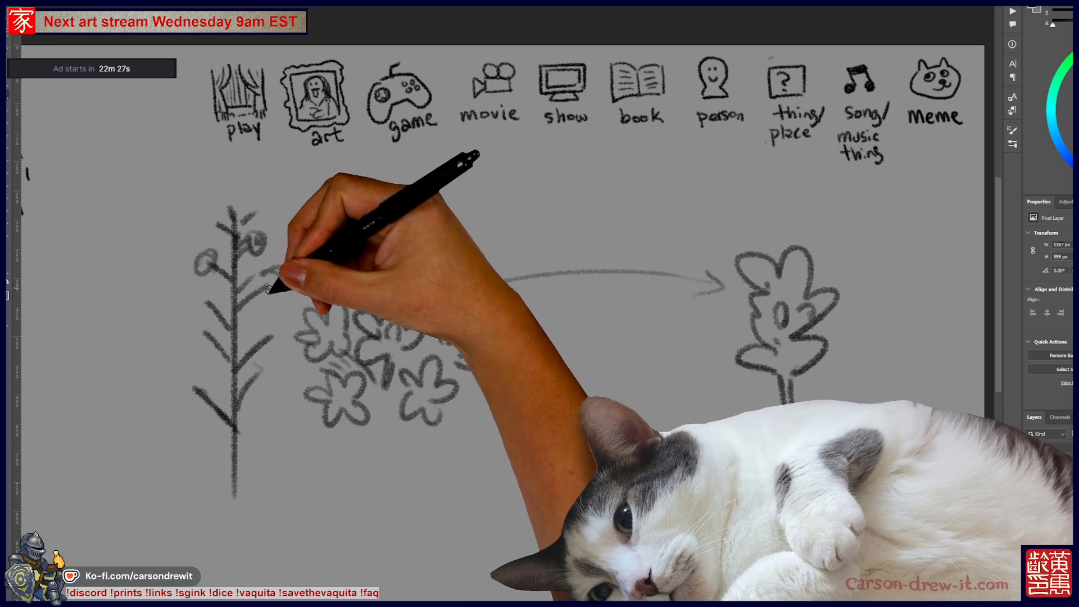
drag(599, 366, 591, 403)
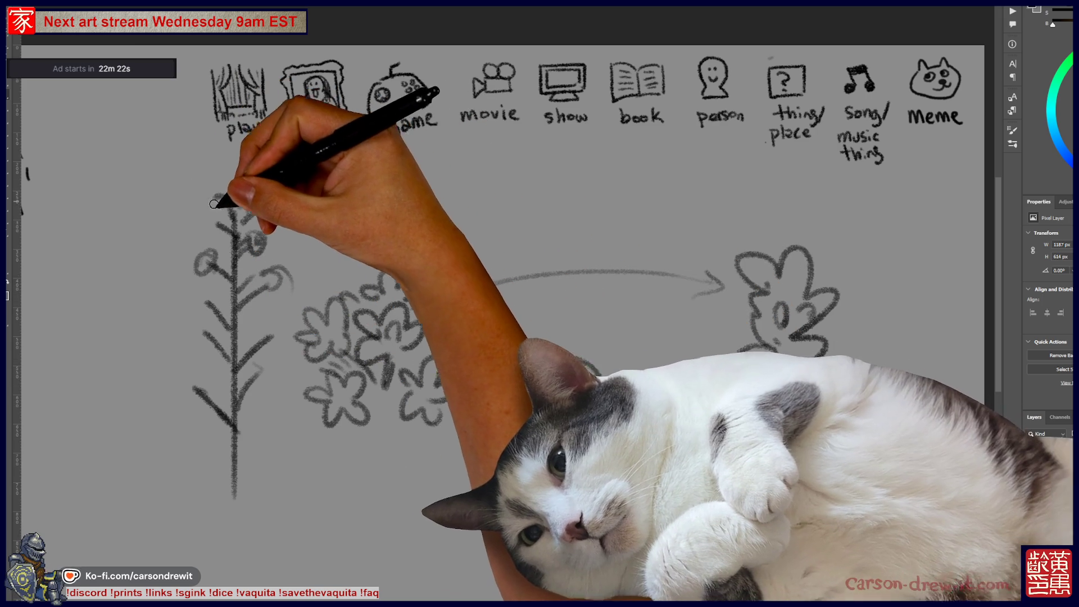
drag(222, 203, 247, 181)
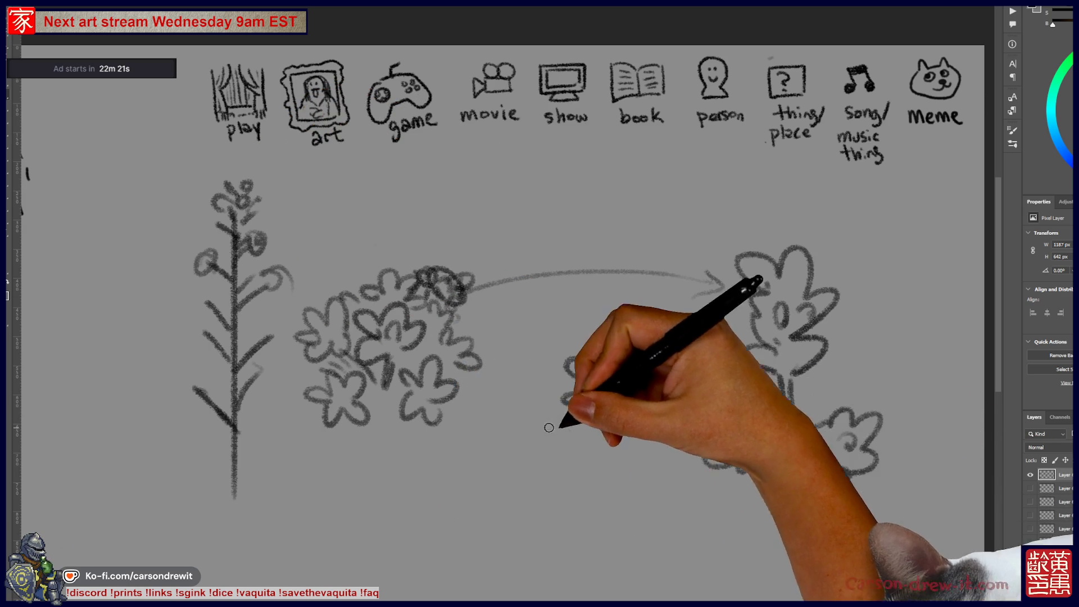
- Refine the new blossom sketch and draw a long curved arrow from the bush to the flowering plant
drag(611, 377, 624, 371)
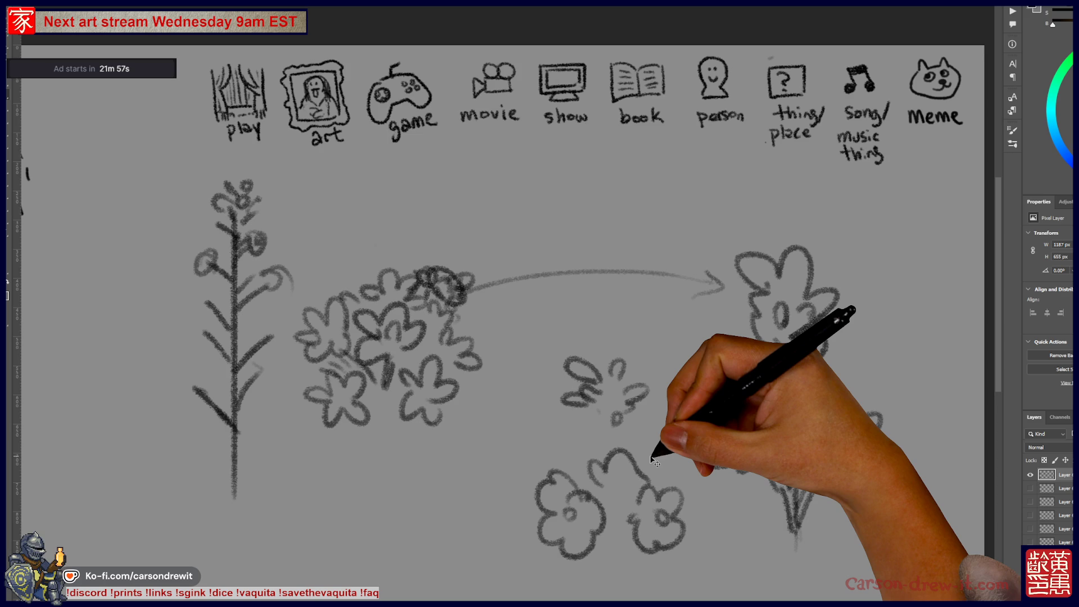
mouse_move(652, 460)
mouse_down()
mouse_move(520, 431)
mouse_move(576, 416)
mouse_up()
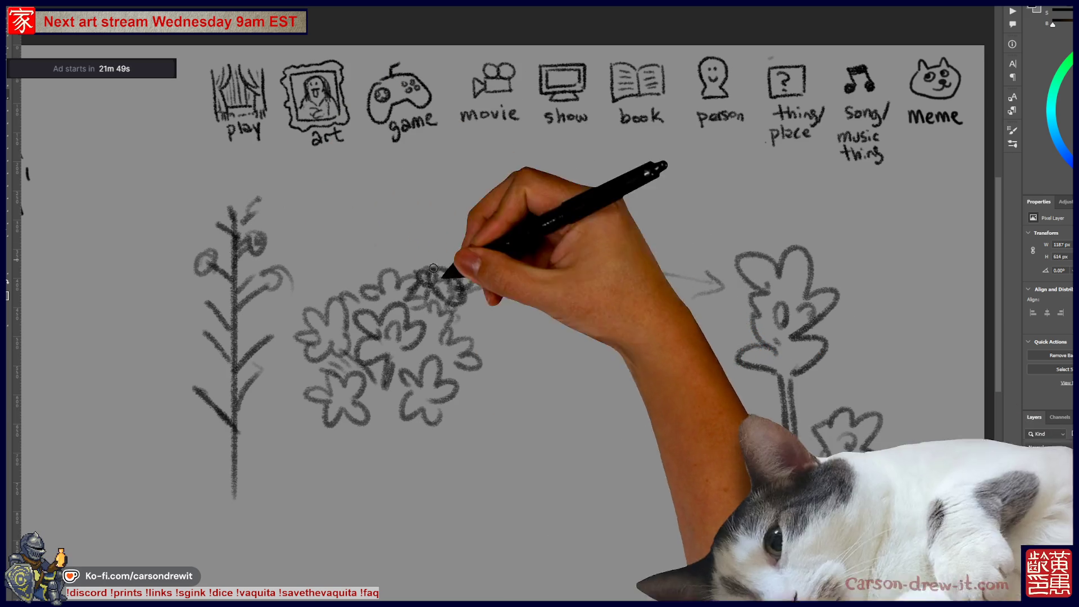
mouse_move(299, 314)
mouse_down()
mouse_move(349, 357)
mouse_move(410, 309)
mouse_move(386, 284)
mouse_up()
key(ctrl+z)
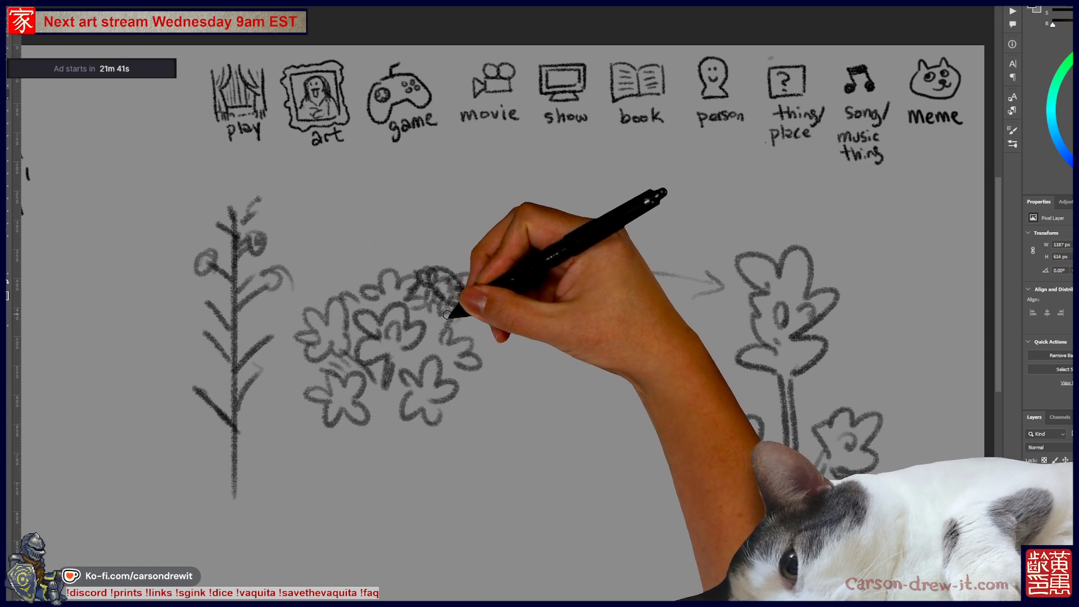
drag(466, 339, 663, 323)
drag(499, 310, 490, 349)
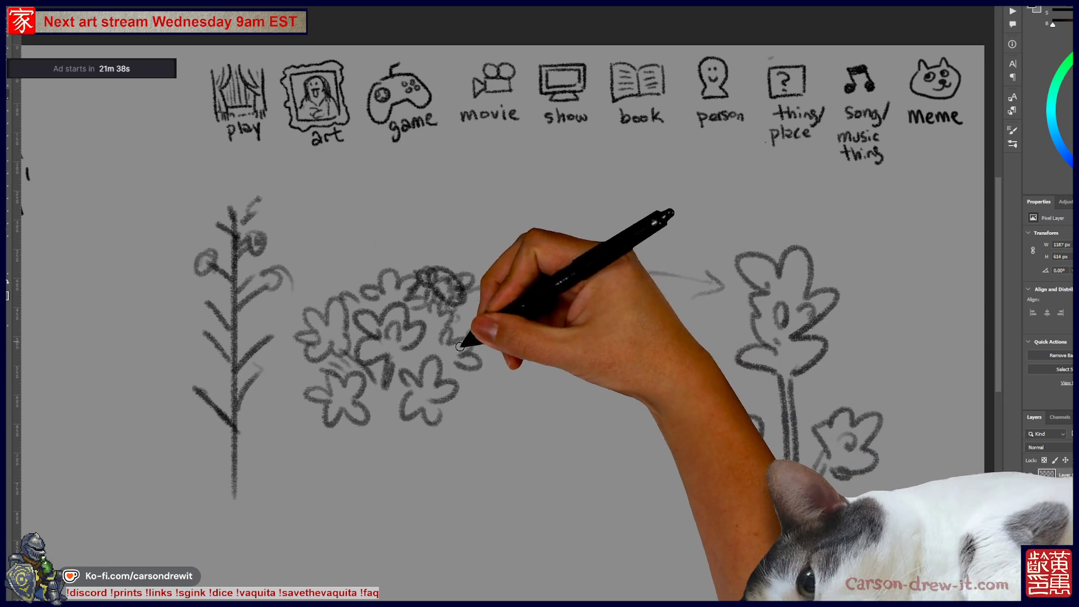
key(ctrl)
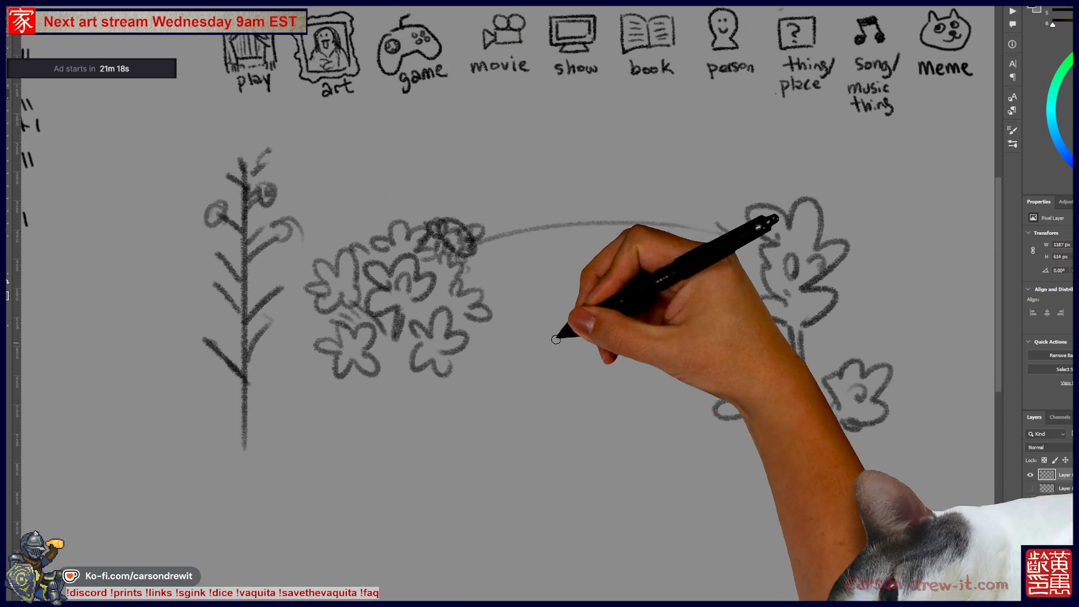
mouse_move(551, 307)
mouse_down()
mouse_move(588, 309)
mouse_move(579, 494)
mouse_move(559, 508)
mouse_up()
key(shift)
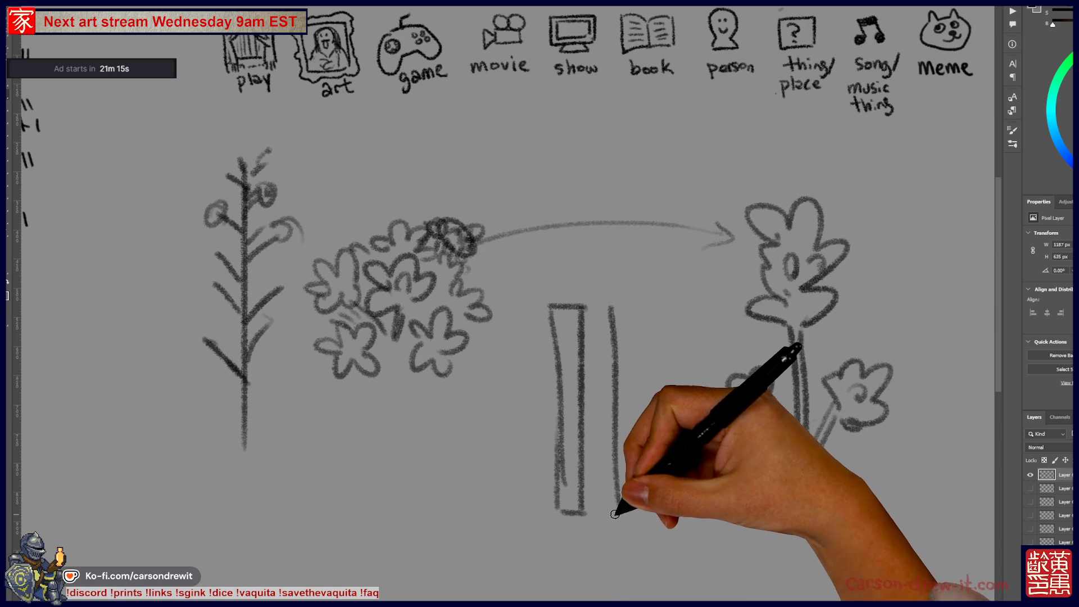
mouse_move(648, 502)
mouse_down()
mouse_move(639, 306)
mouse_move(615, 306)
mouse_up()
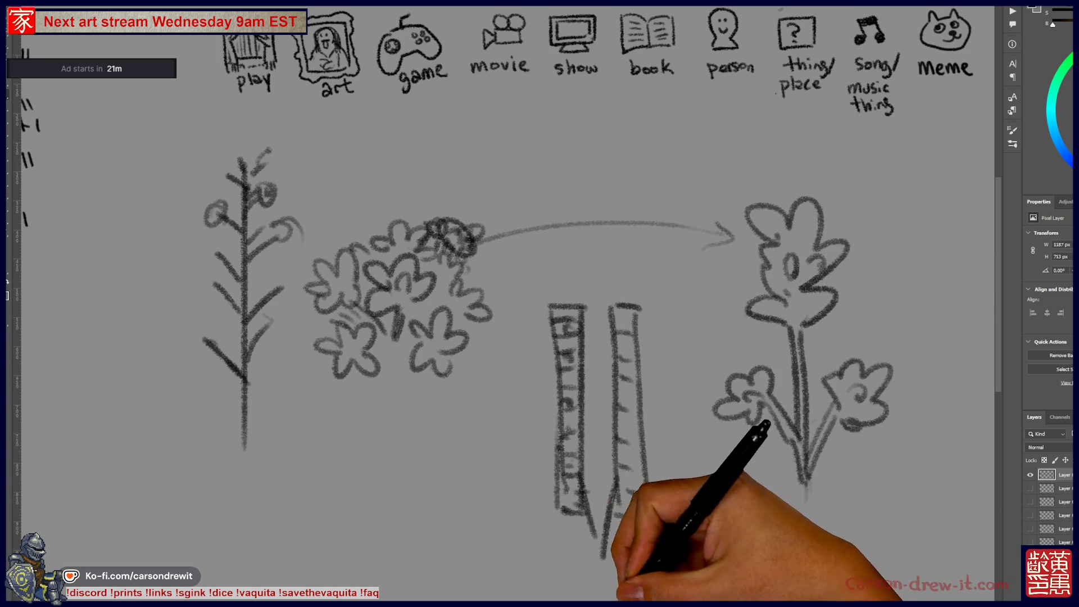
mouse_move(538, 572)
mouse_down()
mouse_move(555, 591)
mouse_move(661, 582)
mouse_up()
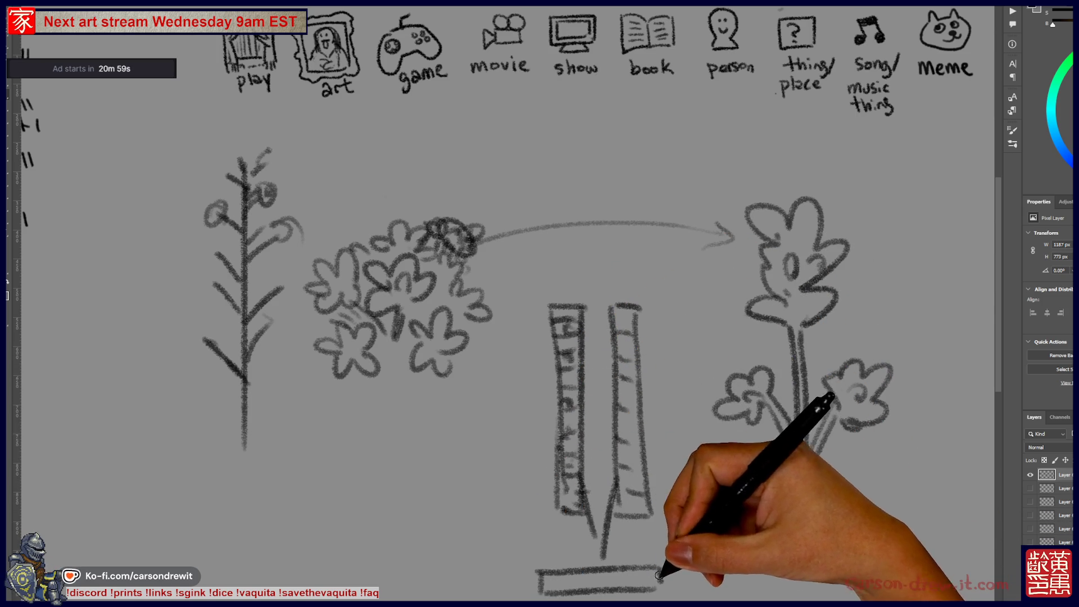
drag(615, 483, 603, 556)
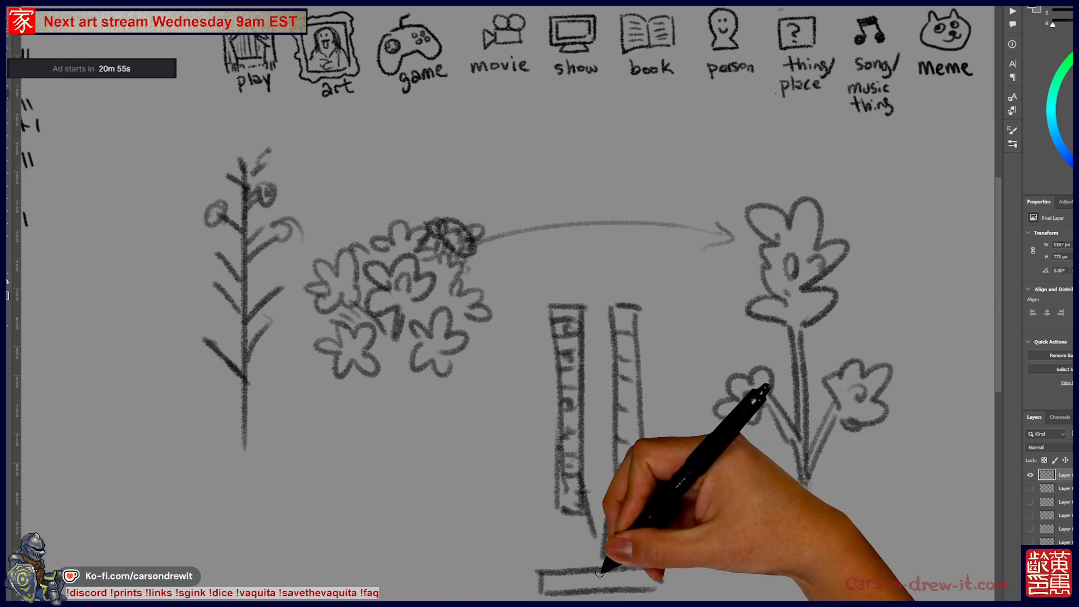
key(ctrl+z)
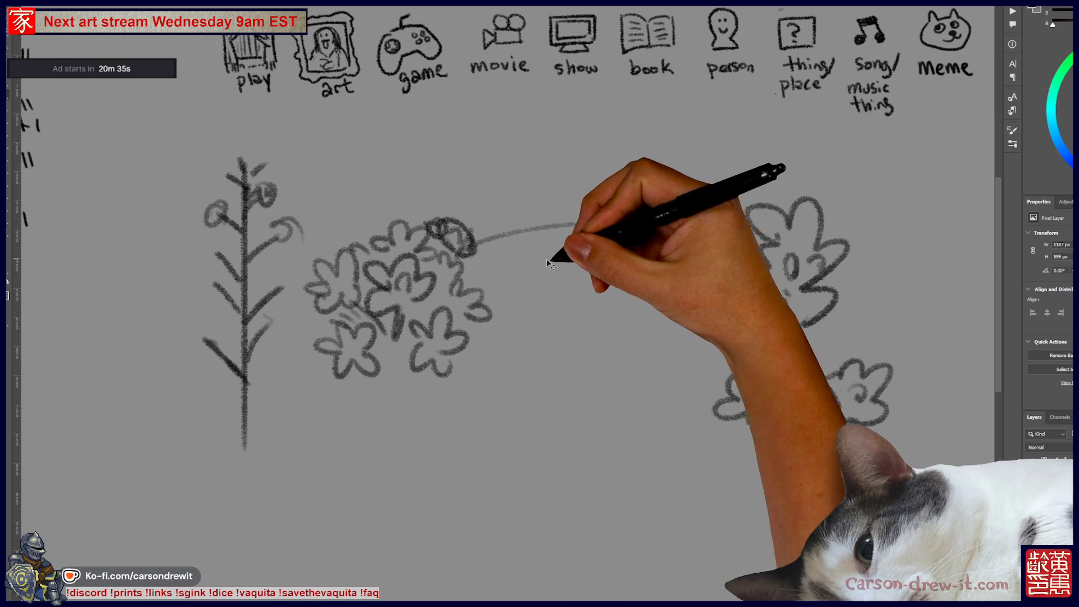
- Add the arrowhead at the bush end, then return to the card illustration and pan toward its top
drag(470, 231, 473, 256)
scroll(573, 315, down, 1)
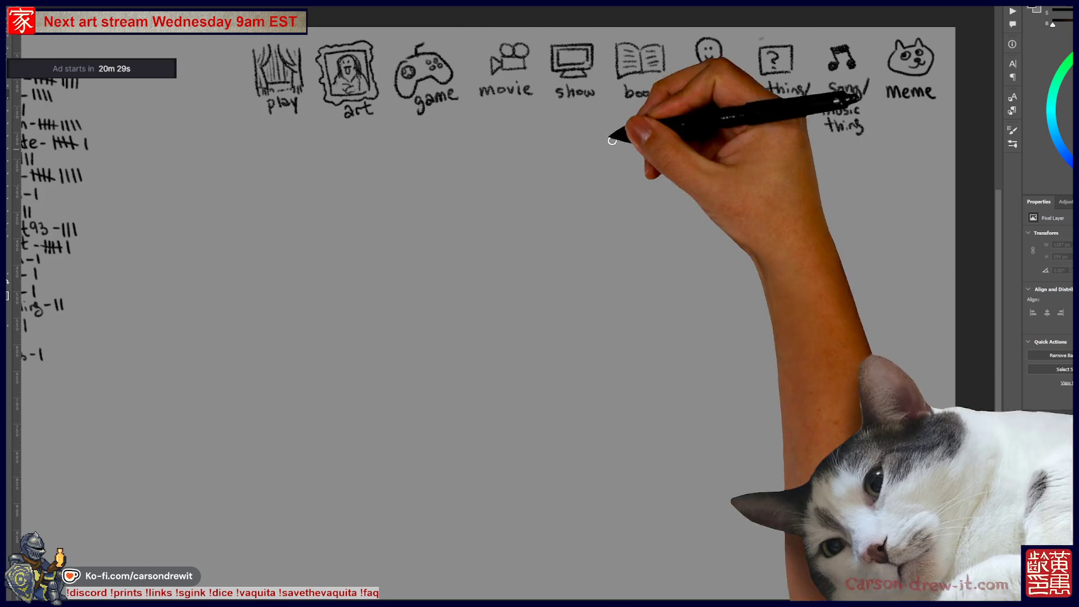
key(ctrl+Tab)
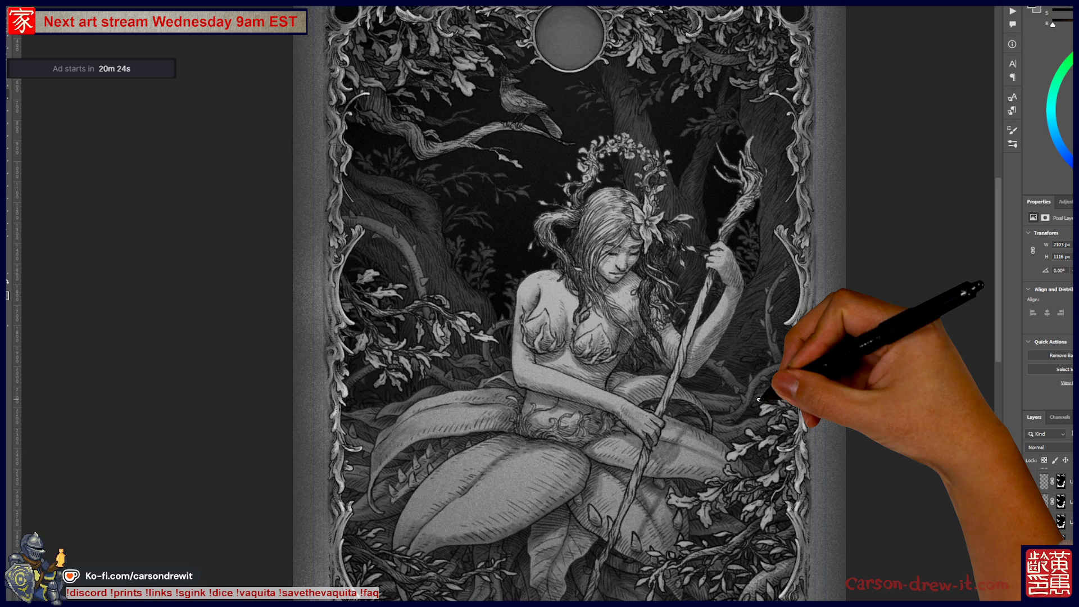
scroll(641, 458, up, 2)
drag(640, 465, 660, 442)
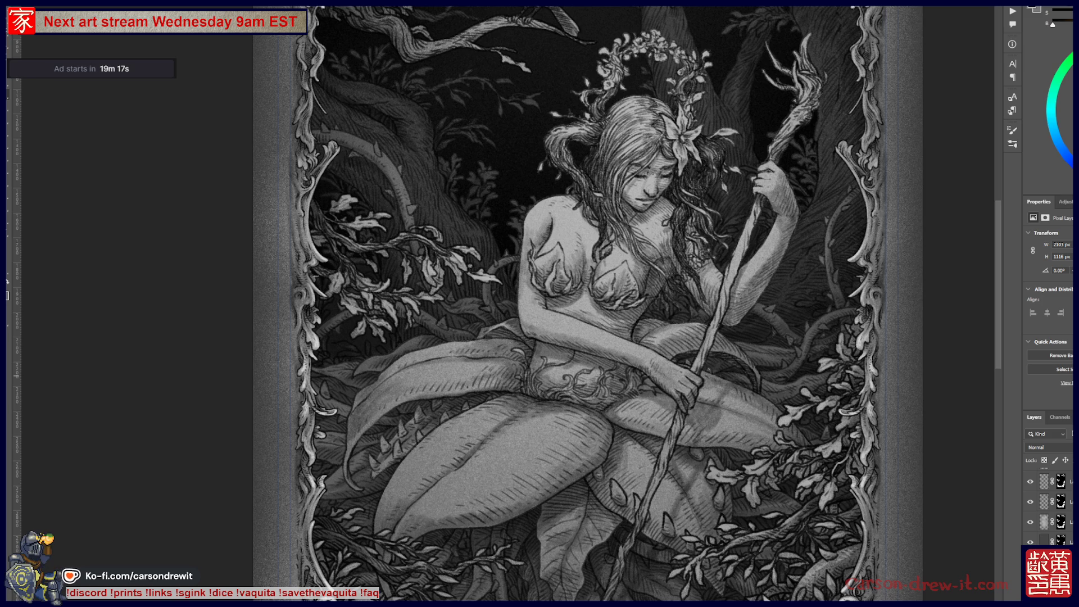
drag(644, 225, 614, 287)
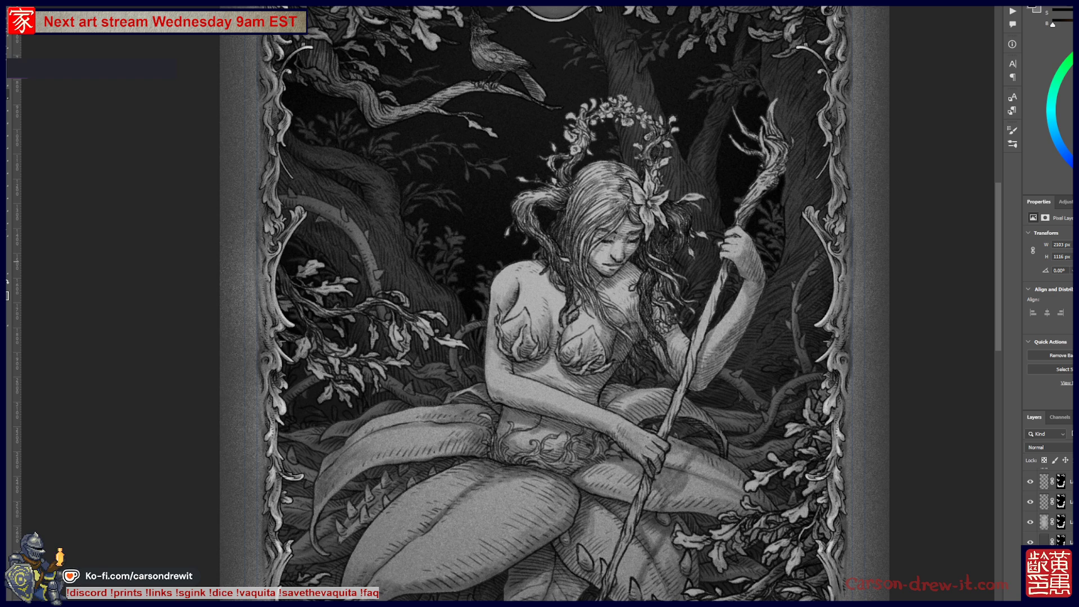
- Move the StreamCC captioning browser window from the right edge to the centre of the screen
mouse_move(1057, 84)
mouse_down()
mouse_move(433, 101)
mouse_move(458, 54)
mouse_up()
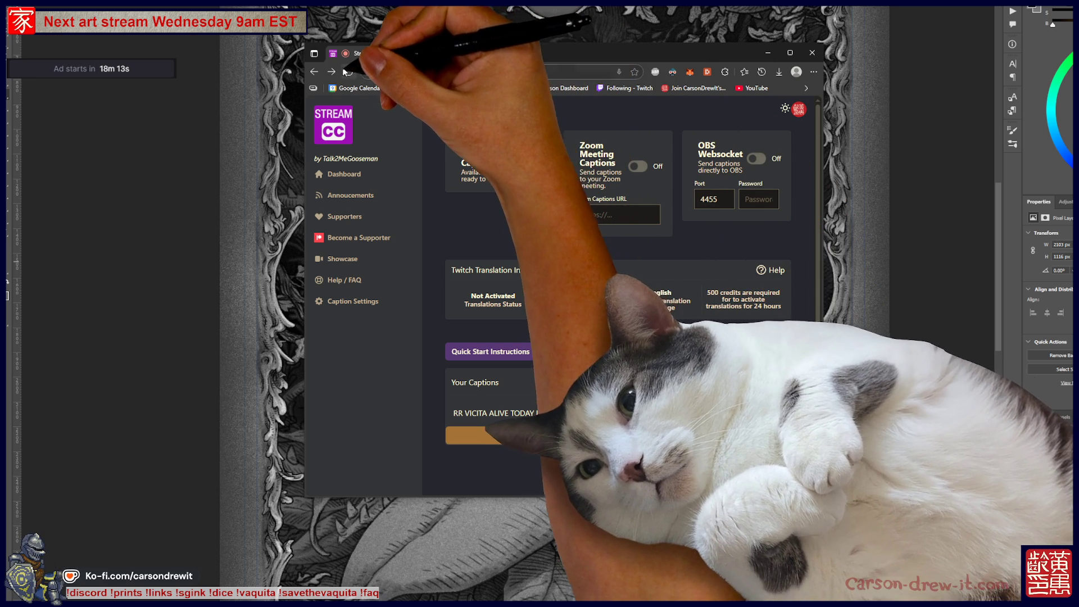
- Reload the Stream CC dashboard, restart live captions, then pan to the card's bottom
click(348, 72)
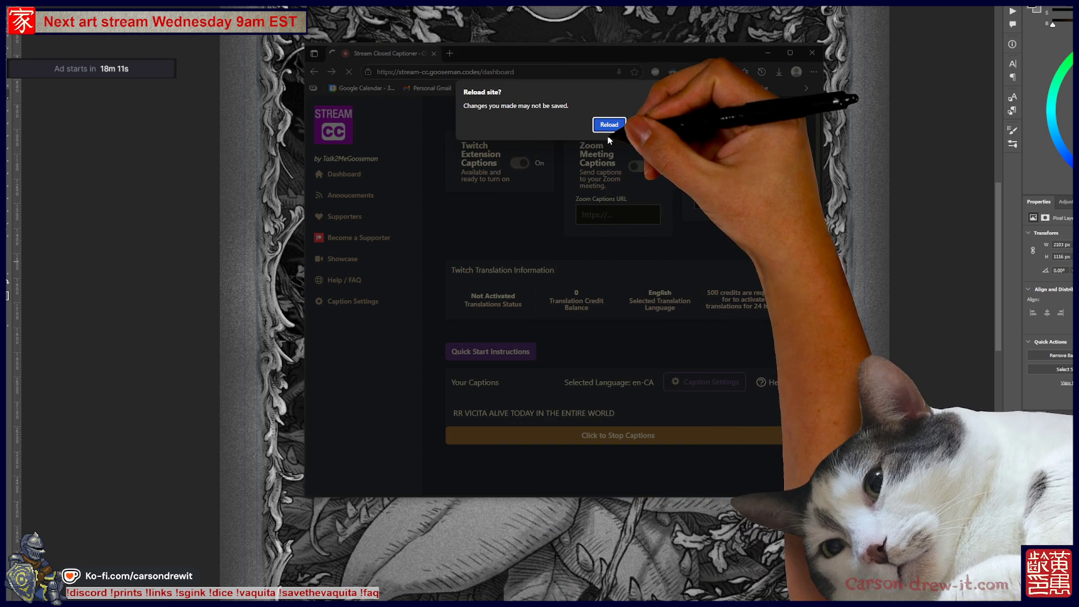
click(609, 124)
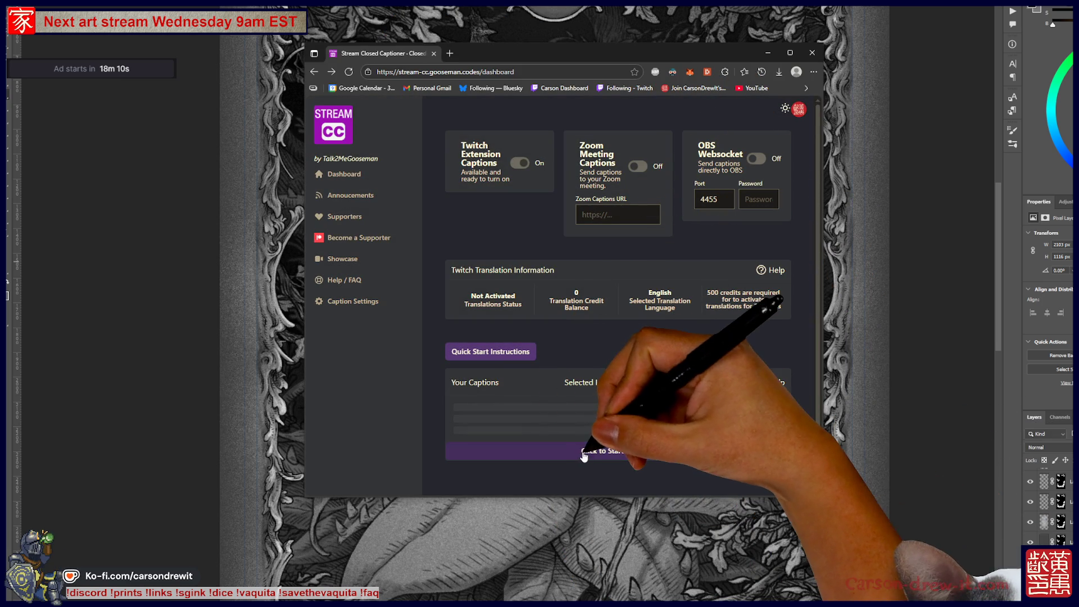
click(591, 450)
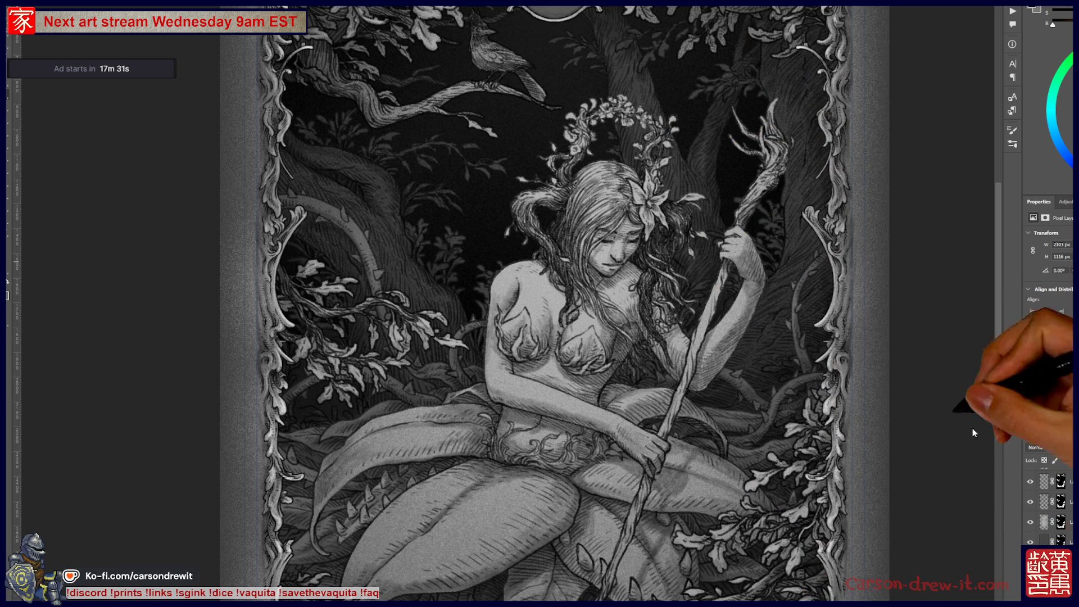
drag(531, 428, 594, 153)
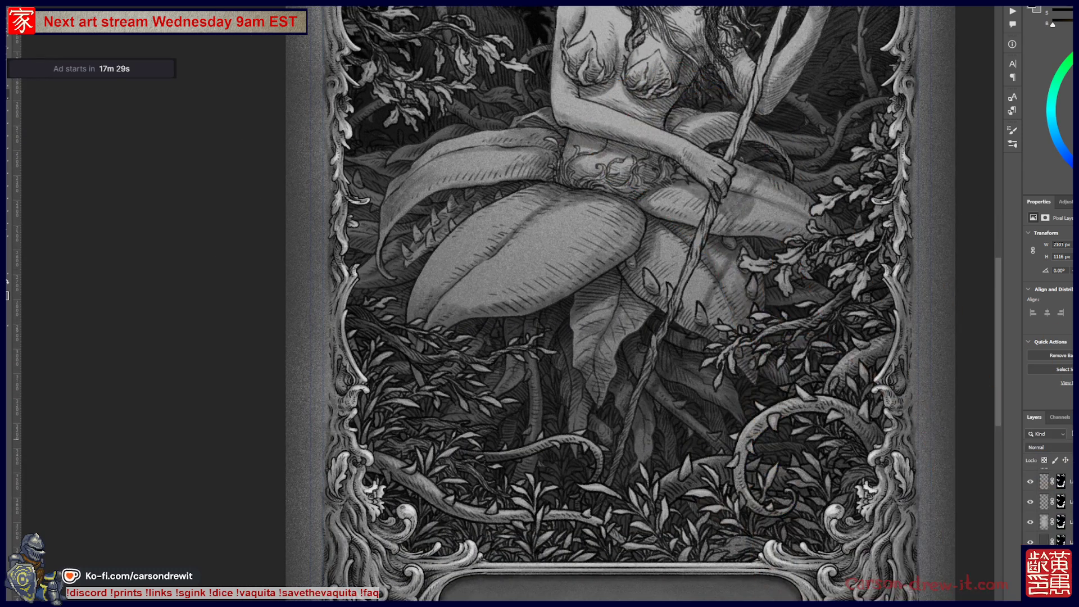
- Select Layer 11 and duplicate it with Ctrl+J into a second copy
scroll(1048, 506, down, 1)
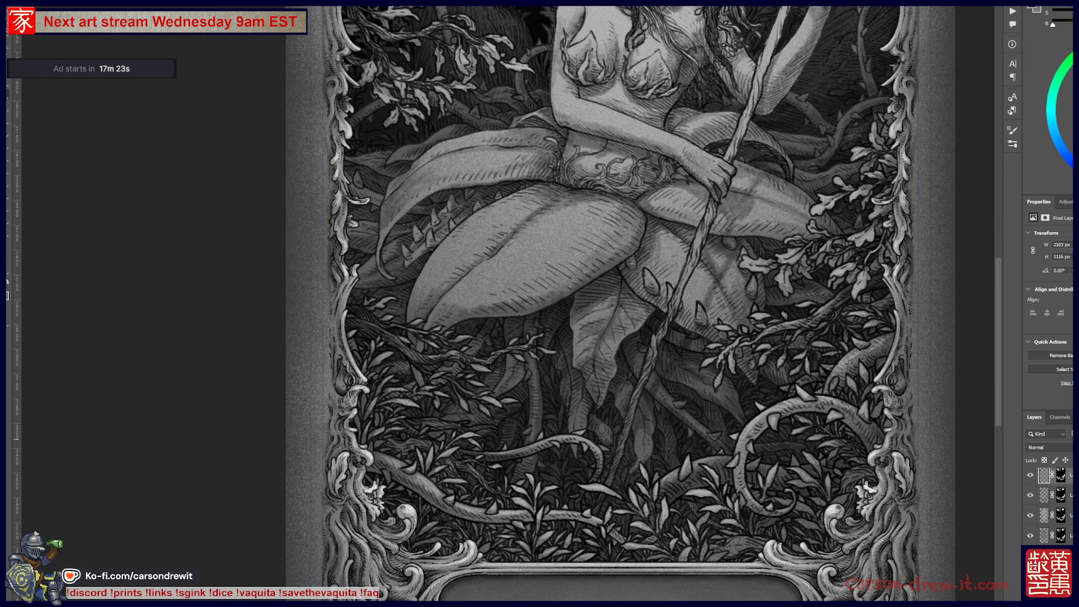
scroll(1049, 506, up, 2)
click(1044, 518)
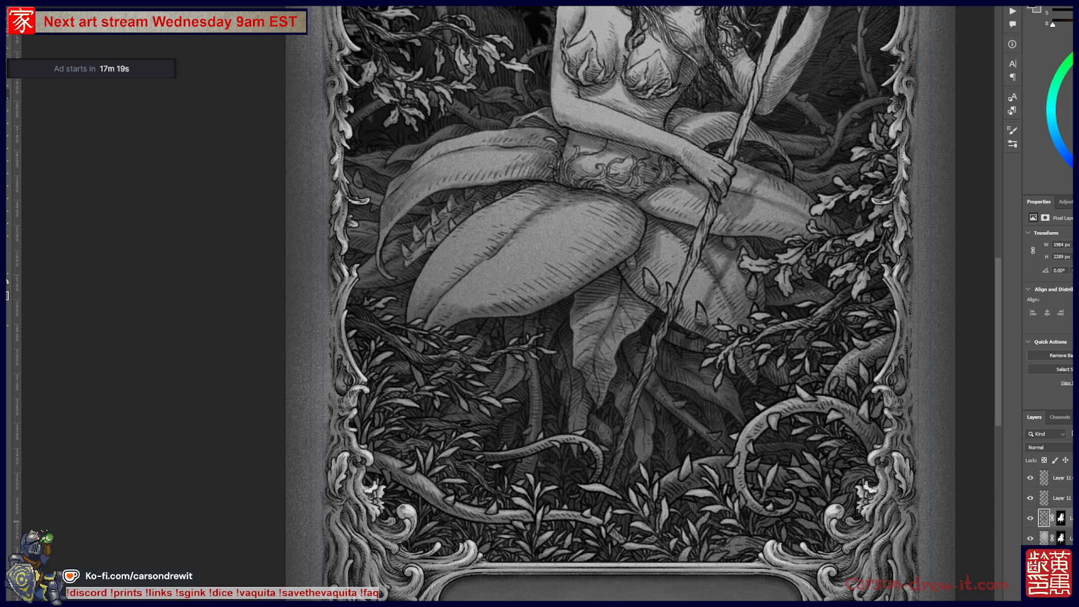
click(1062, 518)
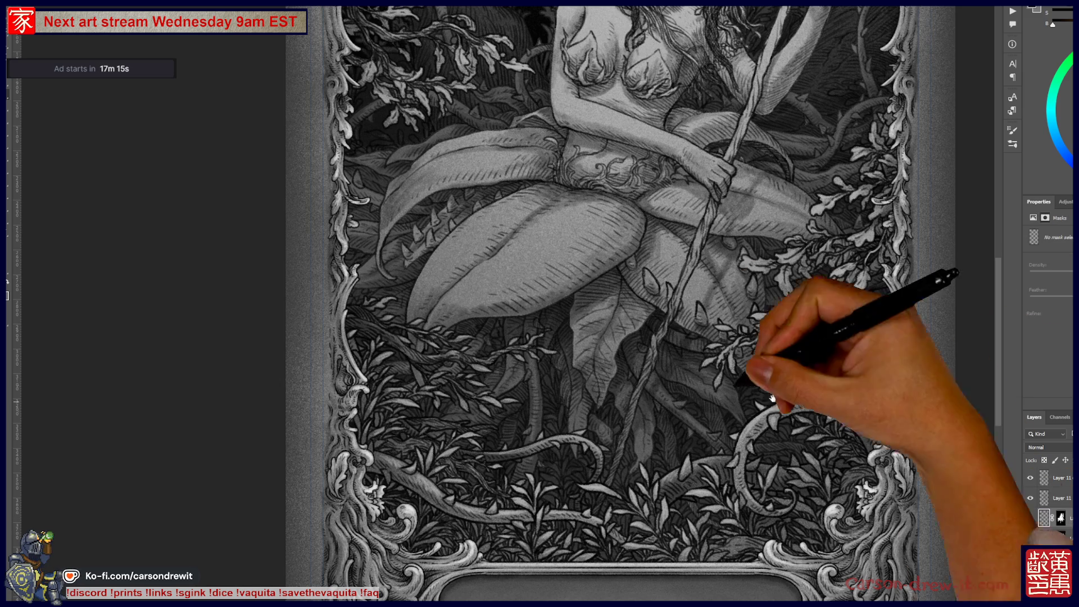
scroll(794, 400, up, 5)
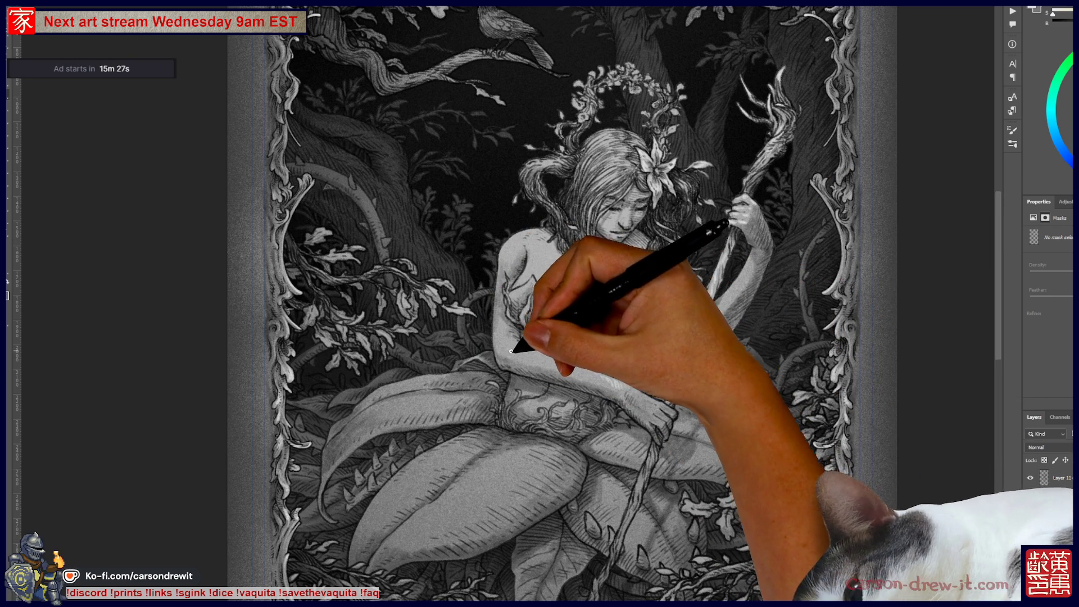
key(ctrl+j)
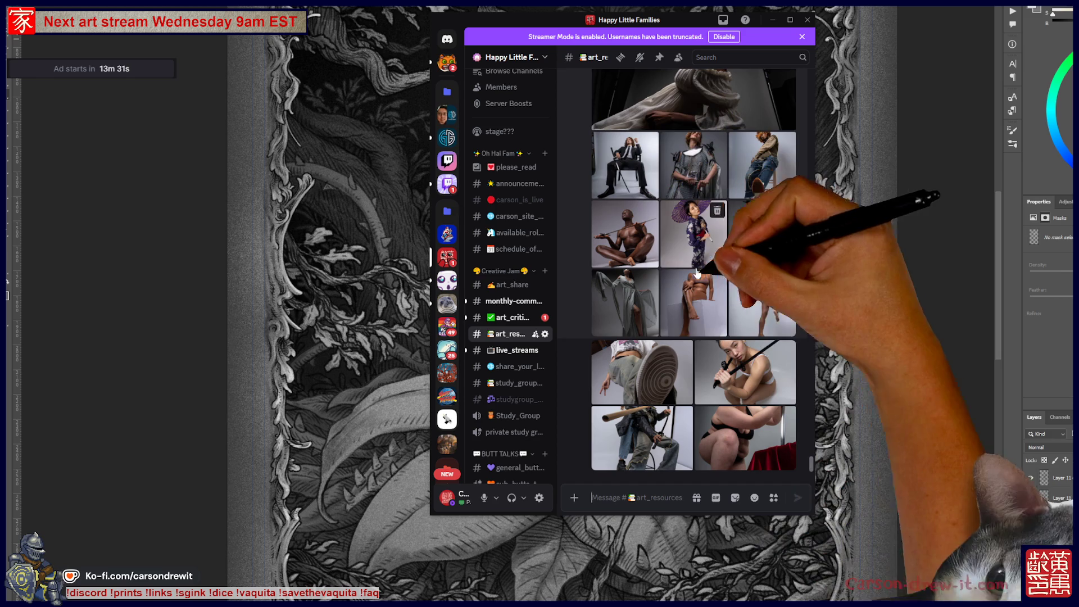
- Browse the pose reference links in #art_resources, then minimize Discord
scroll(752, 326, up, 5)
scroll(752, 326, up, 10)
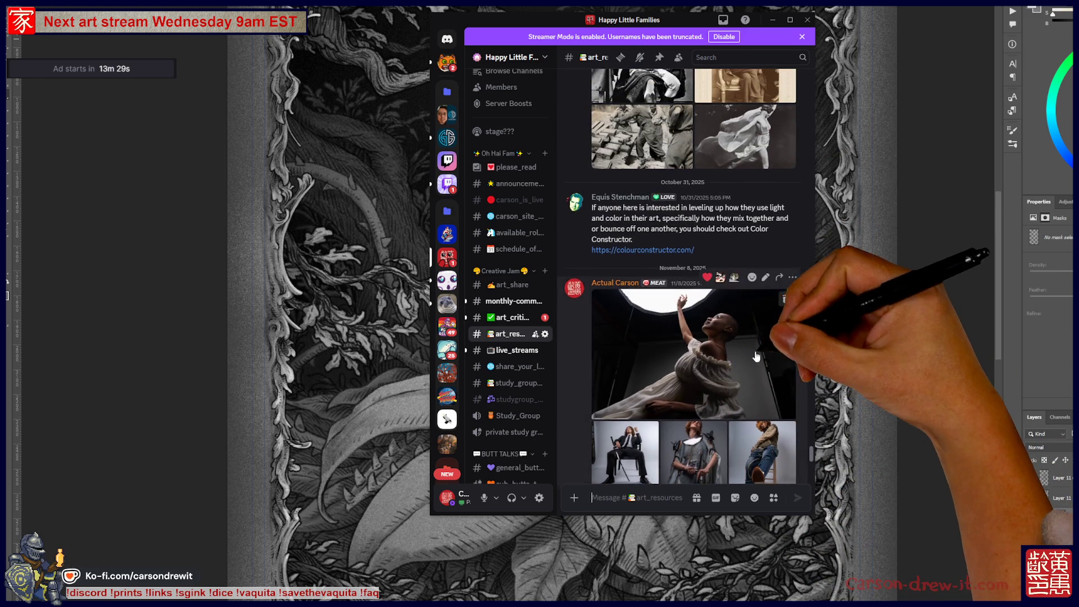
scroll(689, 146, up, 10)
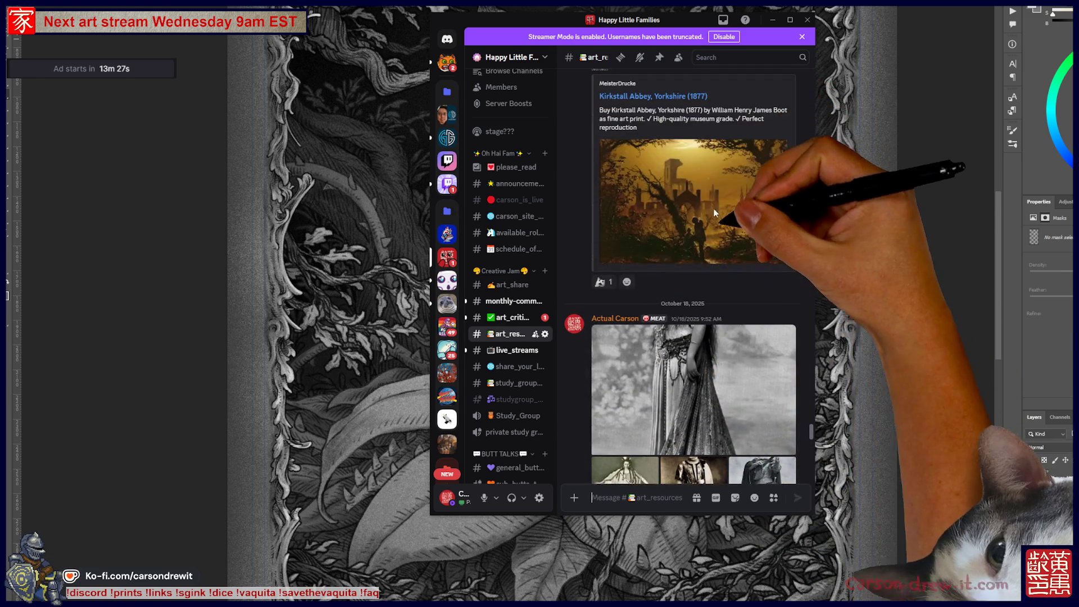
scroll(689, 298, up, 15)
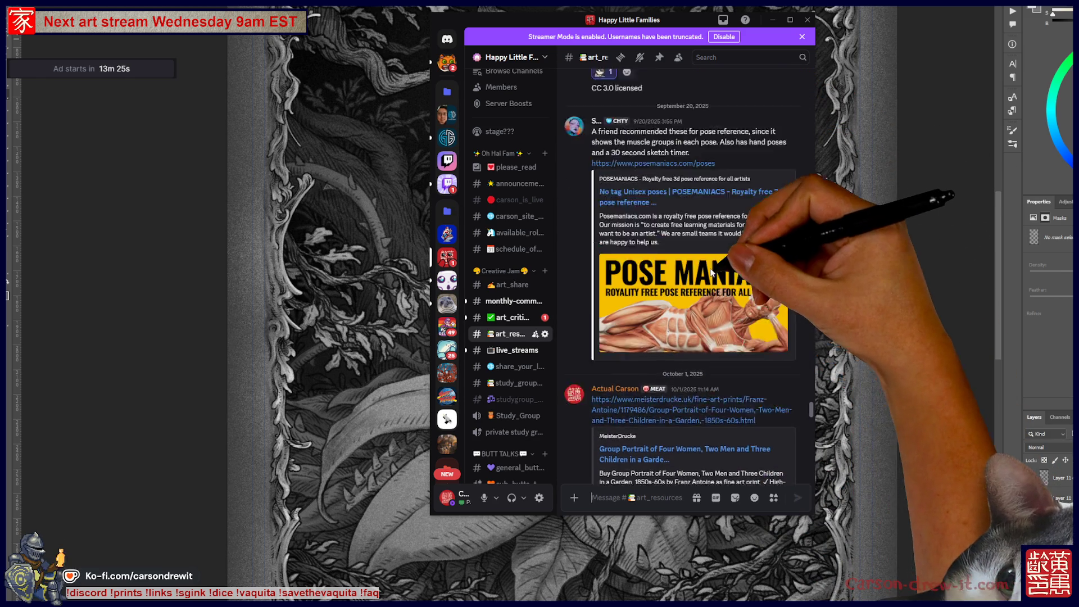
scroll(727, 358, up, 2)
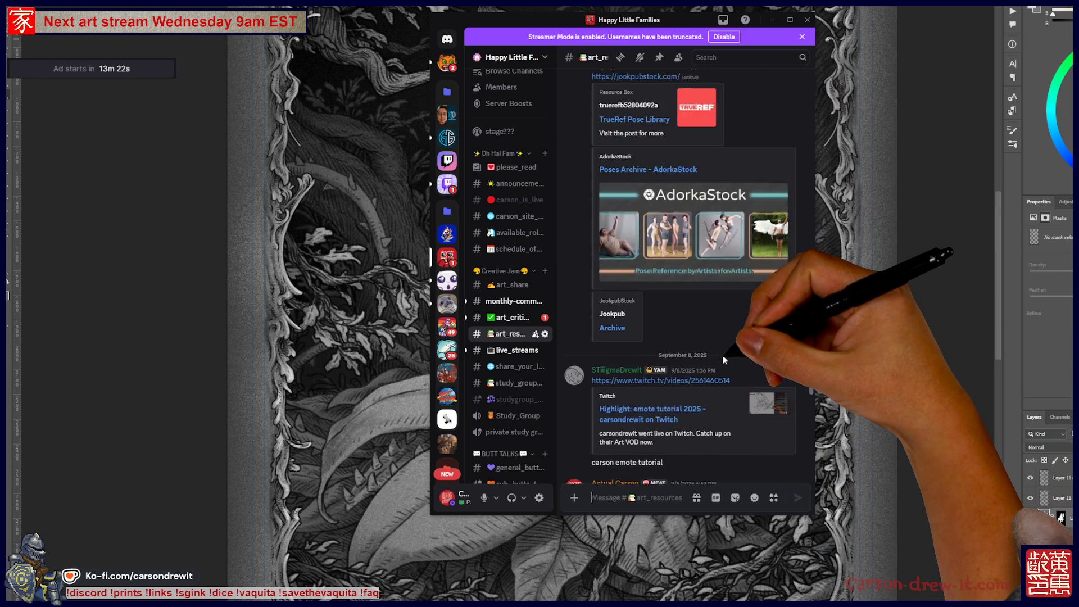
scroll(725, 369, down, 12)
scroll(722, 378, down, 5)
scroll(731, 192, up, 2)
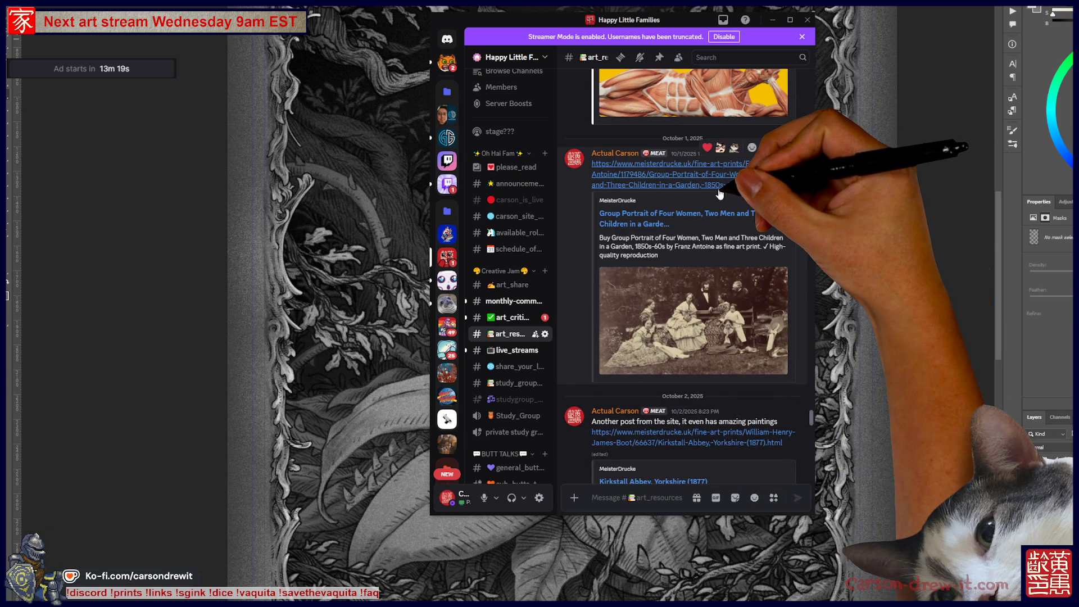
scroll(727, 189, up, 10)
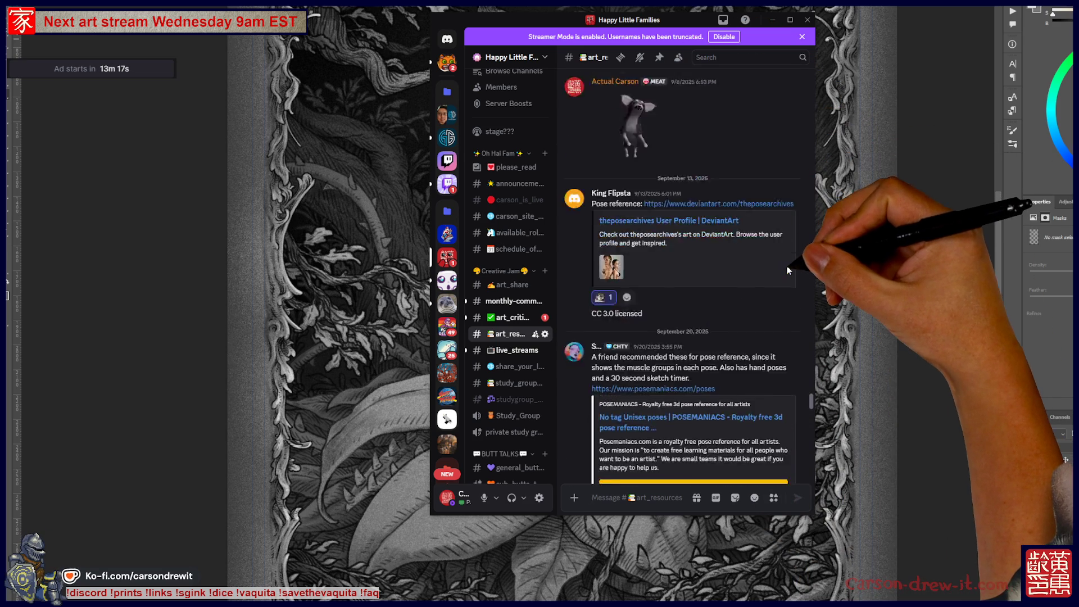
scroll(782, 295, down, 2)
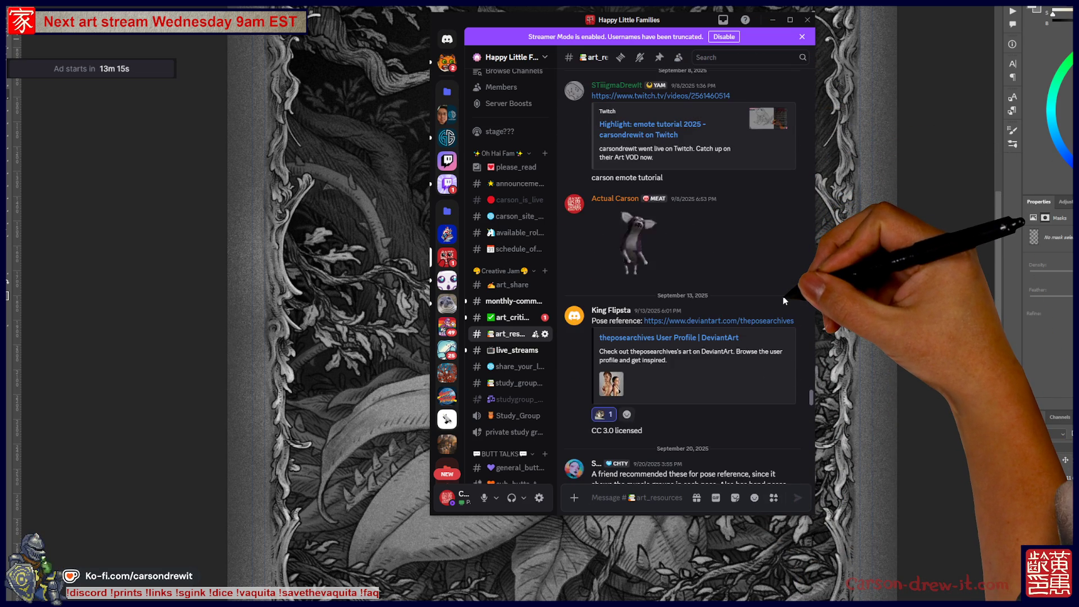
scroll(782, 298, up, 3)
scroll(783, 296, up, 5)
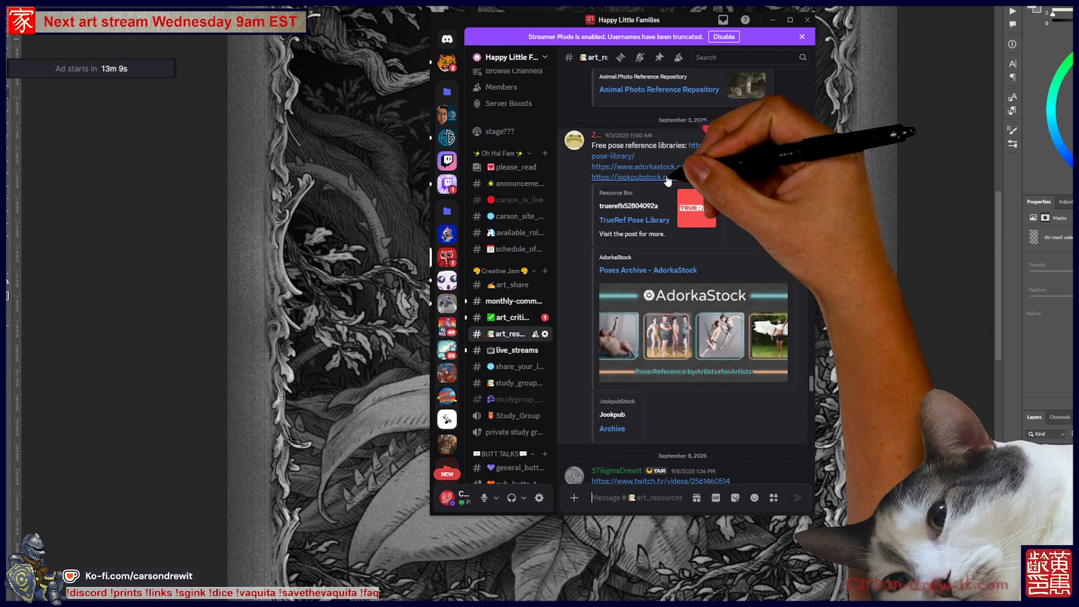
scroll(722, 291, down, 4)
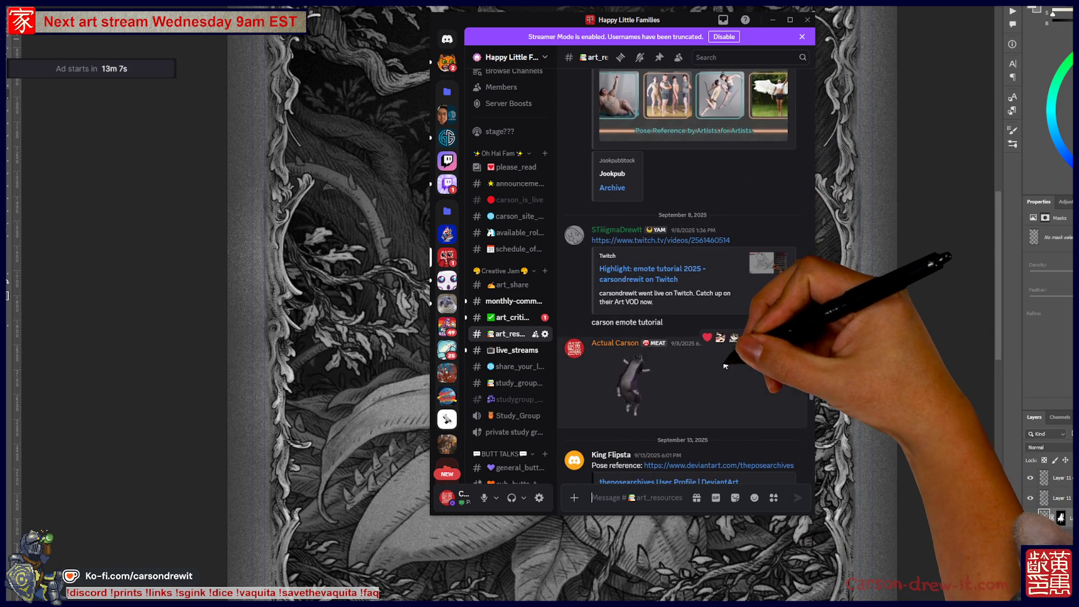
scroll(722, 291, down, 3)
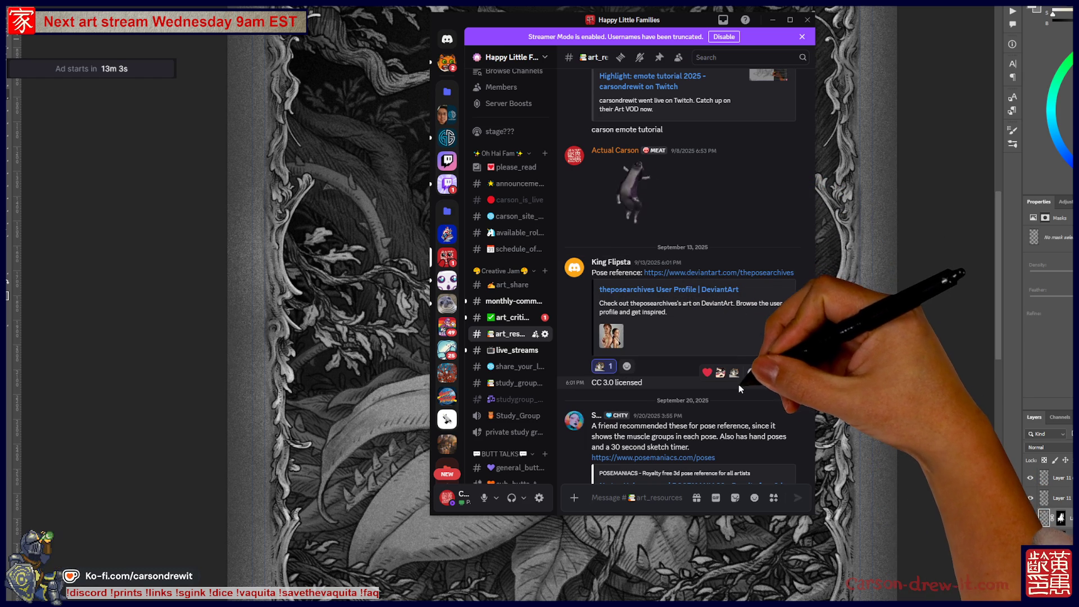
scroll(777, 343, up, 3)
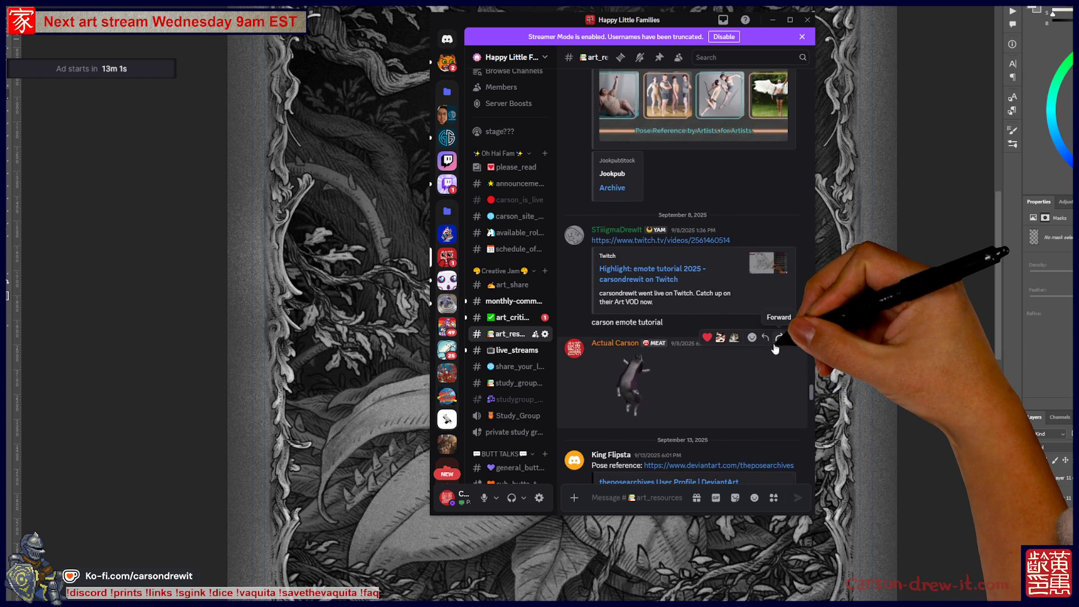
scroll(739, 412, up, 2)
scroll(740, 404, up, 3)
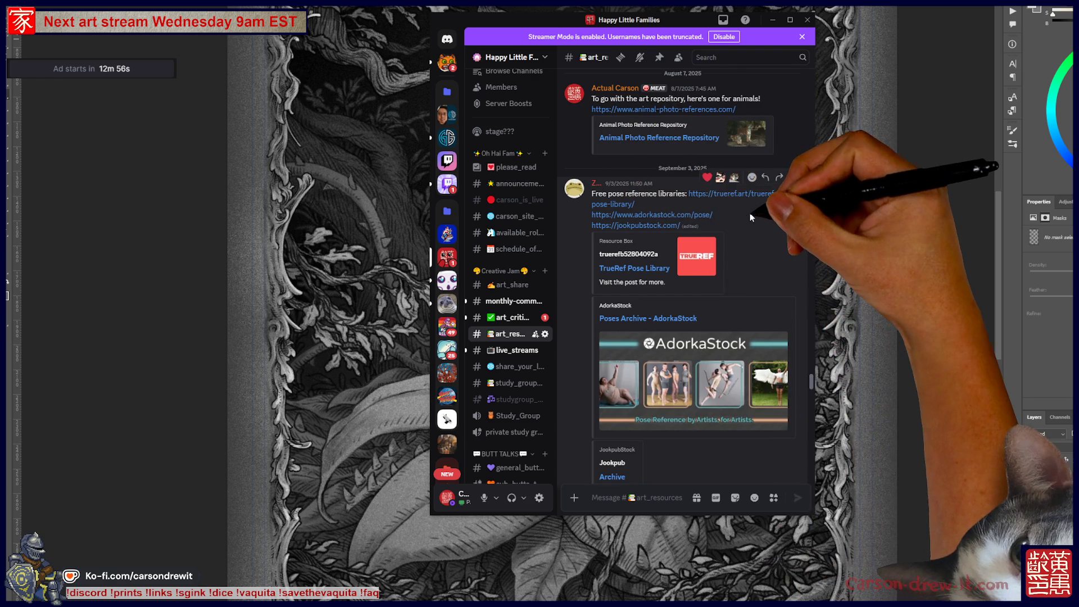
scroll(755, 219, down, 10)
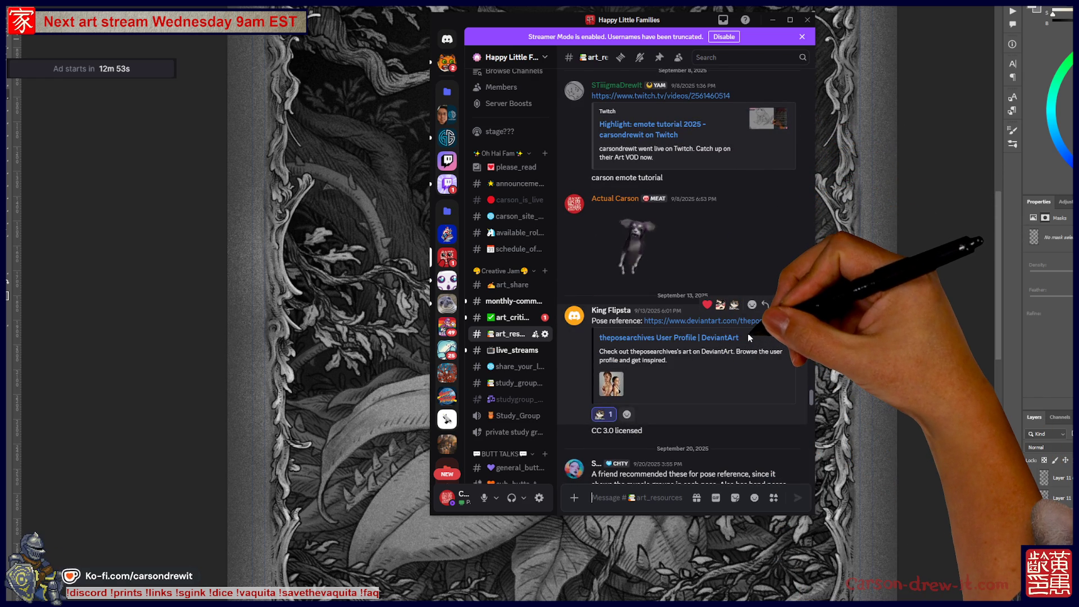
scroll(748, 332, down, 5)
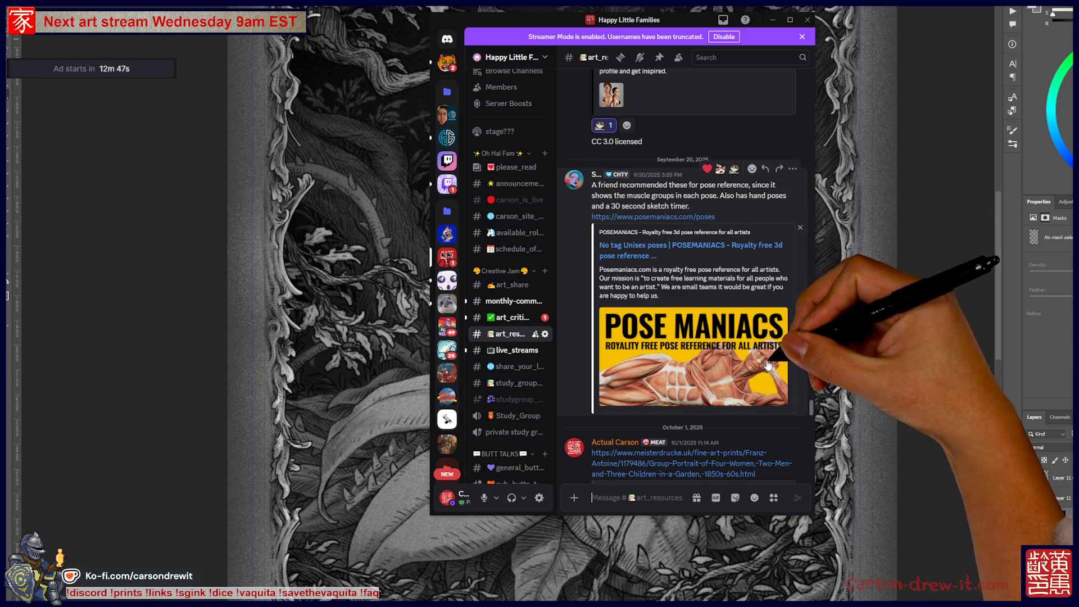
scroll(748, 309, down, 3)
scroll(750, 288, up, 3)
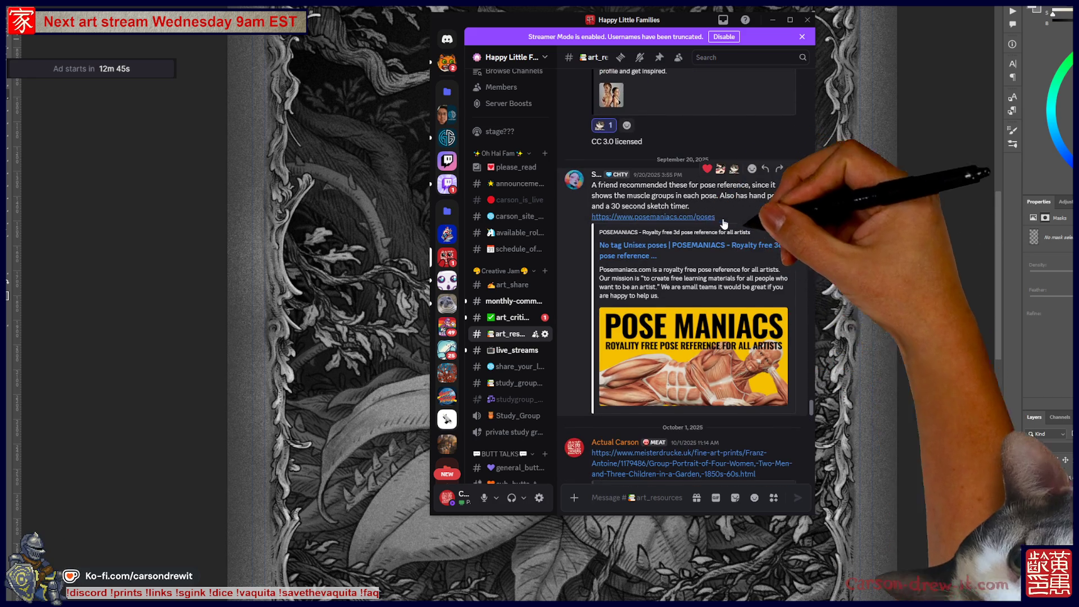
scroll(785, 311, down, 6)
scroll(785, 324, down, 5)
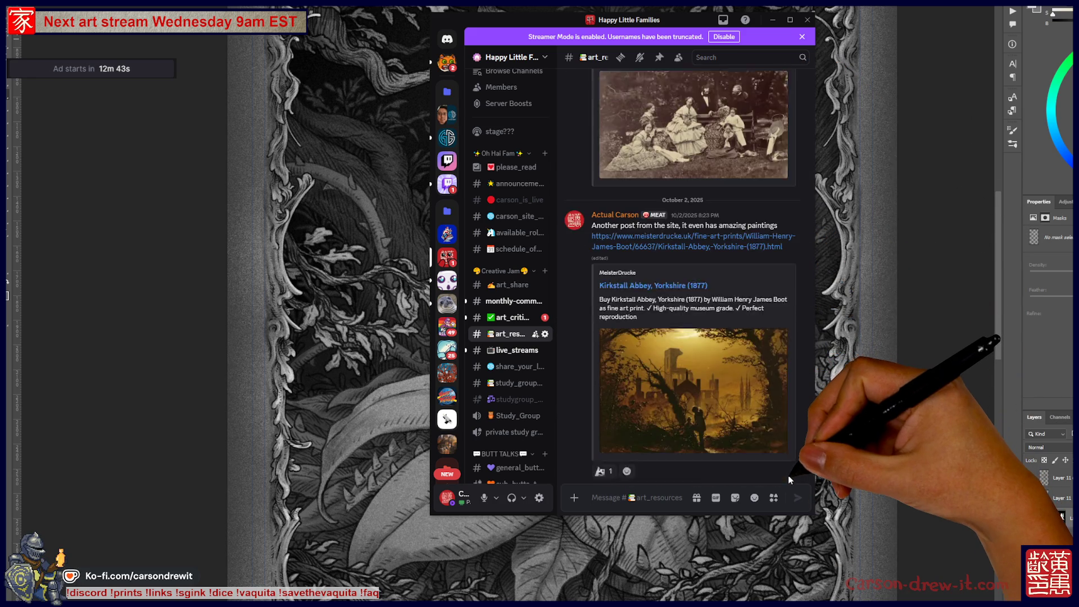
scroll(787, 478, down, 10)
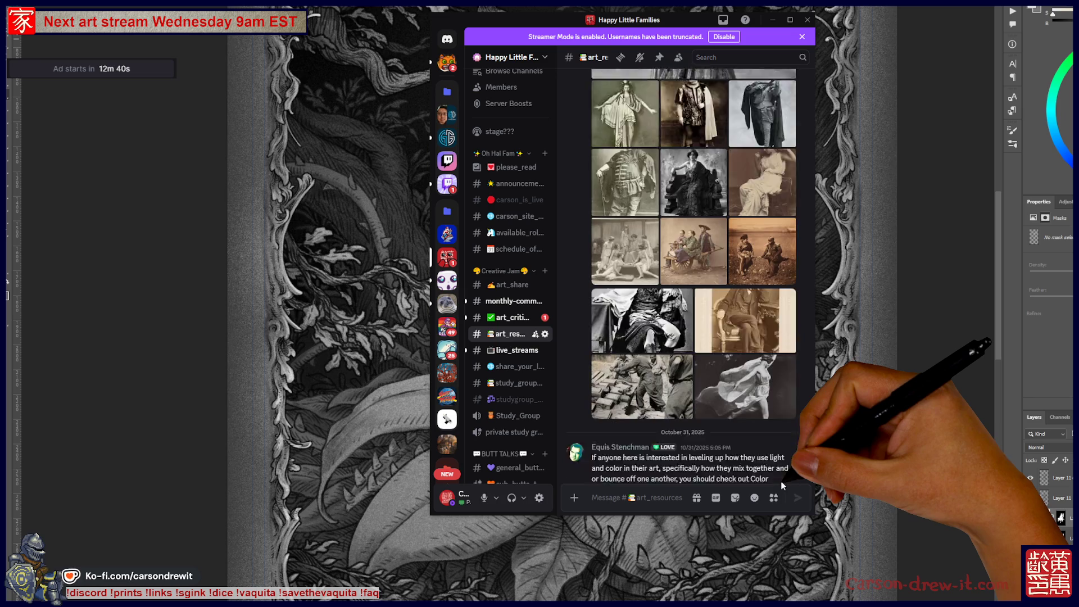
scroll(777, 483, down, 4)
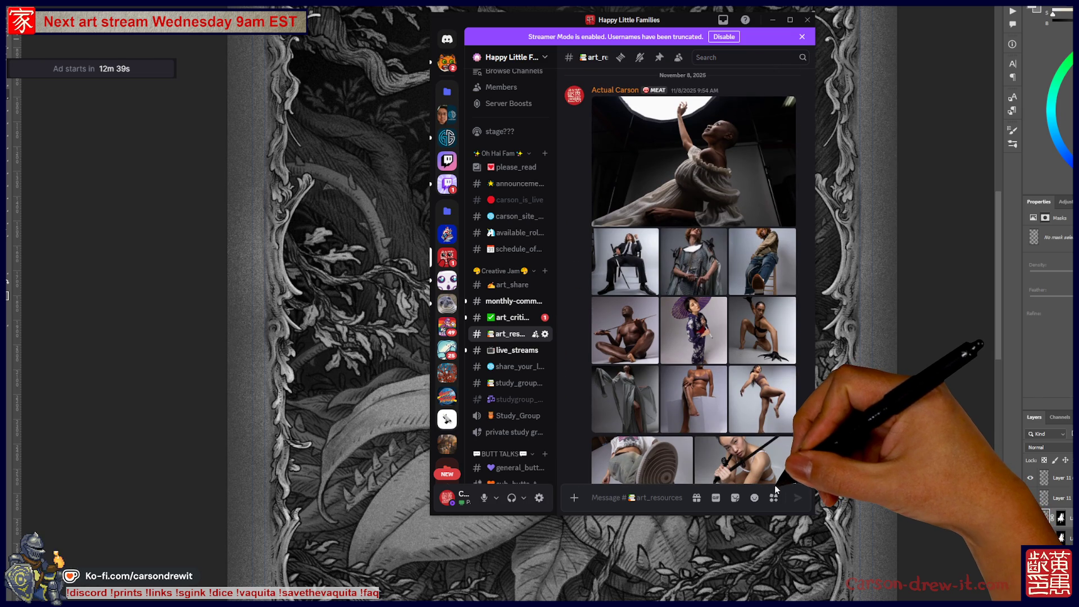
click(477, 10)
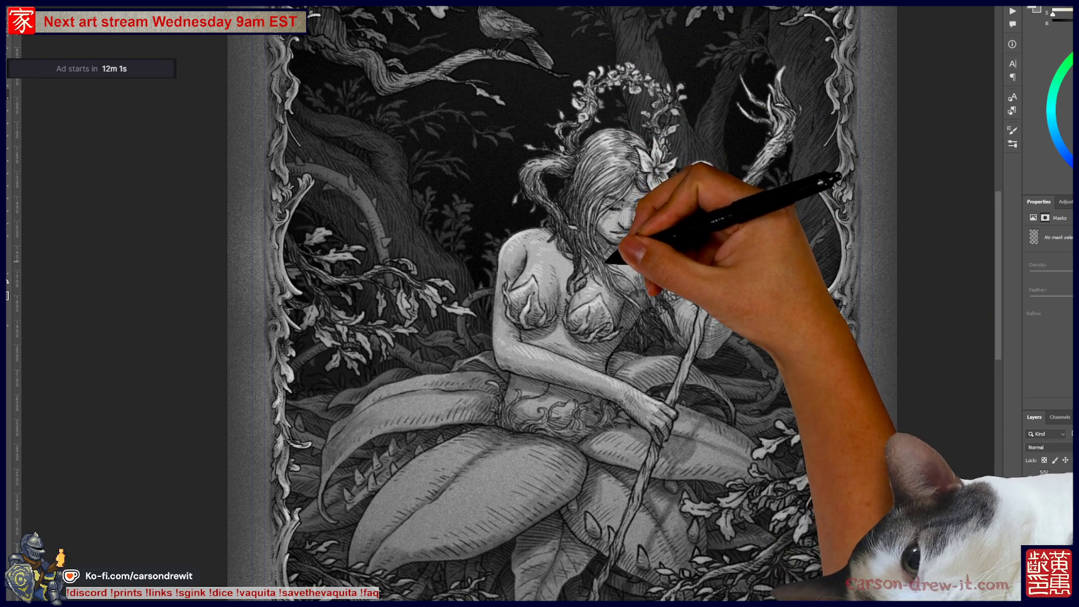
- Pan the canvas to centre the woman and staff, bringing the frame top and moon into view
drag(517, 423, 531, 429)
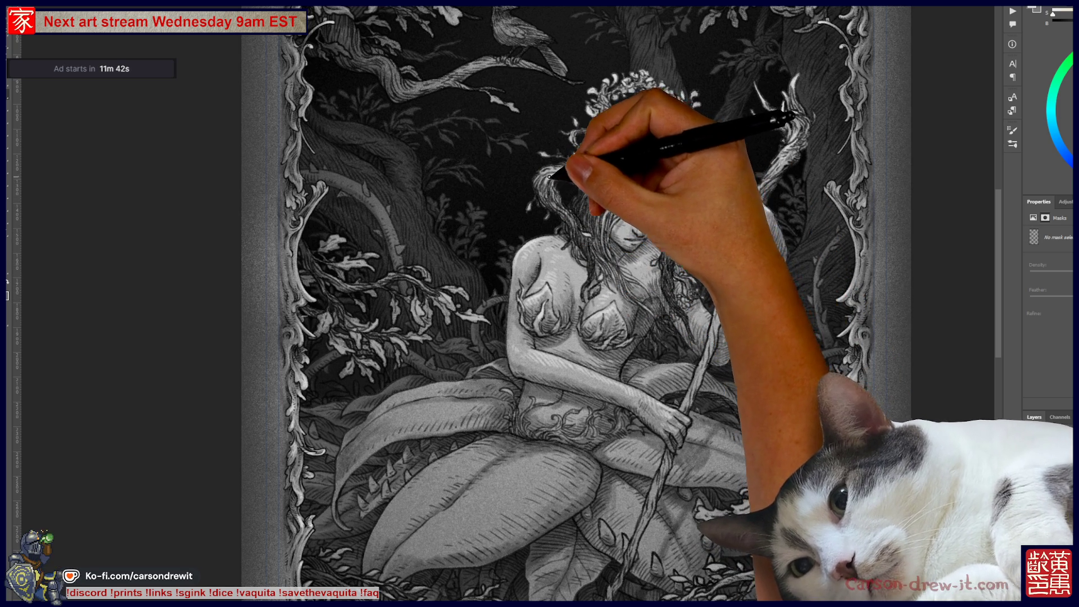
mouse_move(639, 230)
mouse_down()
mouse_move(616, 326)
mouse_move(647, 312)
mouse_move(681, 155)
mouse_up()
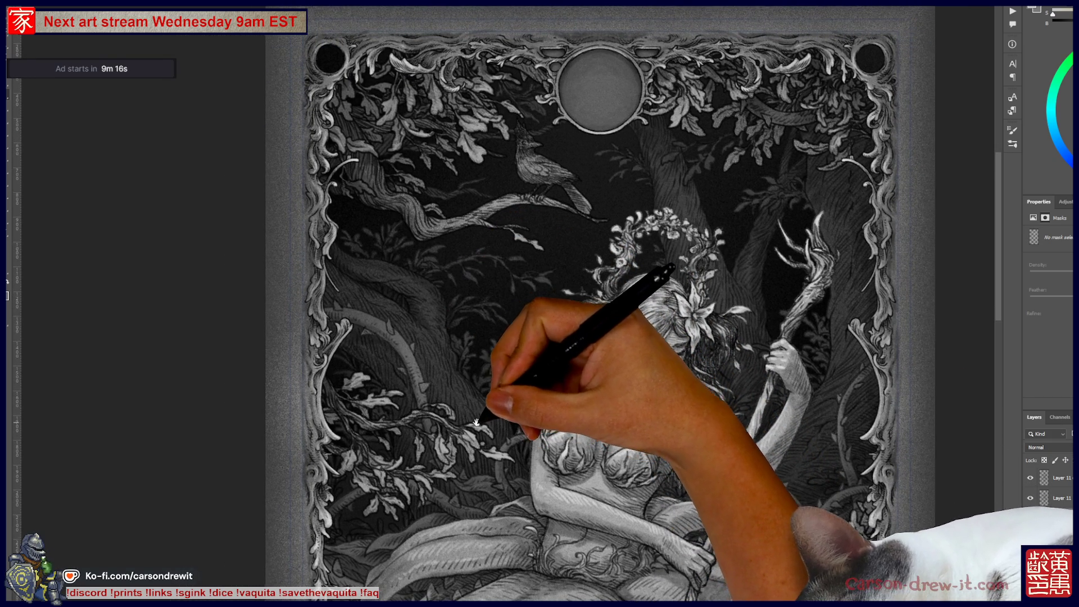
- Create a new empty layer, then select the masked layer for painting
drag(426, 371, 443, 394)
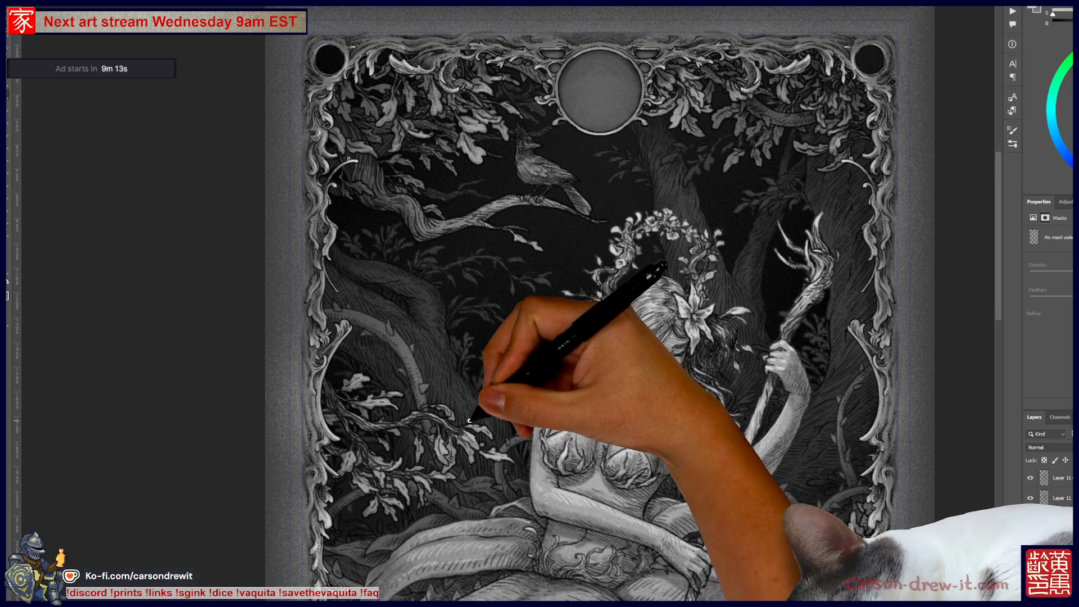
drag(476, 417, 495, 380)
key(ctrl+shift+alt+n)
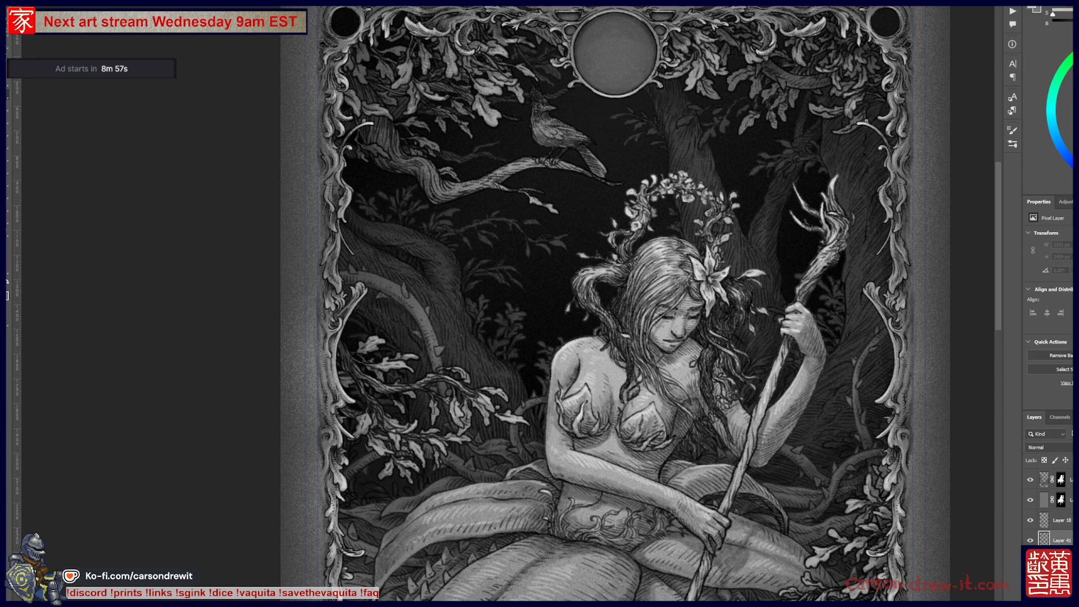
click(1057, 539)
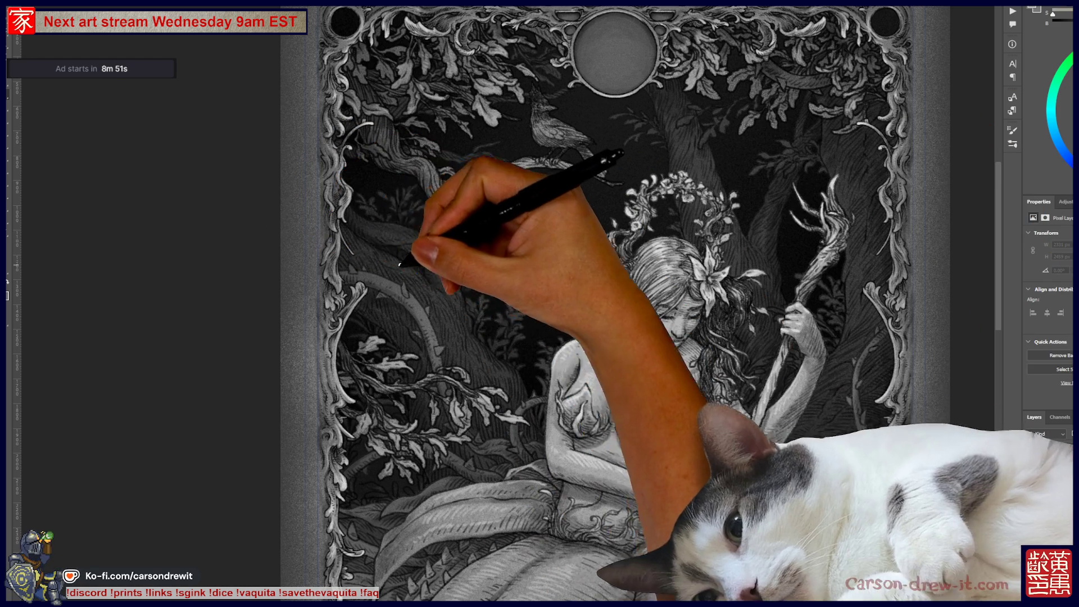
- Ink small strokes on the artwork and near the lower right of the frame
mouse_move(347, 264)
mouse_down()
mouse_move(410, 281)
mouse_move(424, 294)
mouse_move(411, 302)
mouse_move(424, 294)
mouse_move(454, 309)
mouse_move(448, 318)
mouse_move(426, 308)
mouse_move(441, 346)
mouse_move(529, 366)
mouse_move(428, 362)
mouse_move(471, 463)
mouse_move(506, 445)
mouse_move(488, 441)
mouse_move(525, 421)
mouse_move(542, 385)
mouse_move(537, 399)
mouse_move(613, 360)
mouse_up()
drag(785, 446, 792, 450)
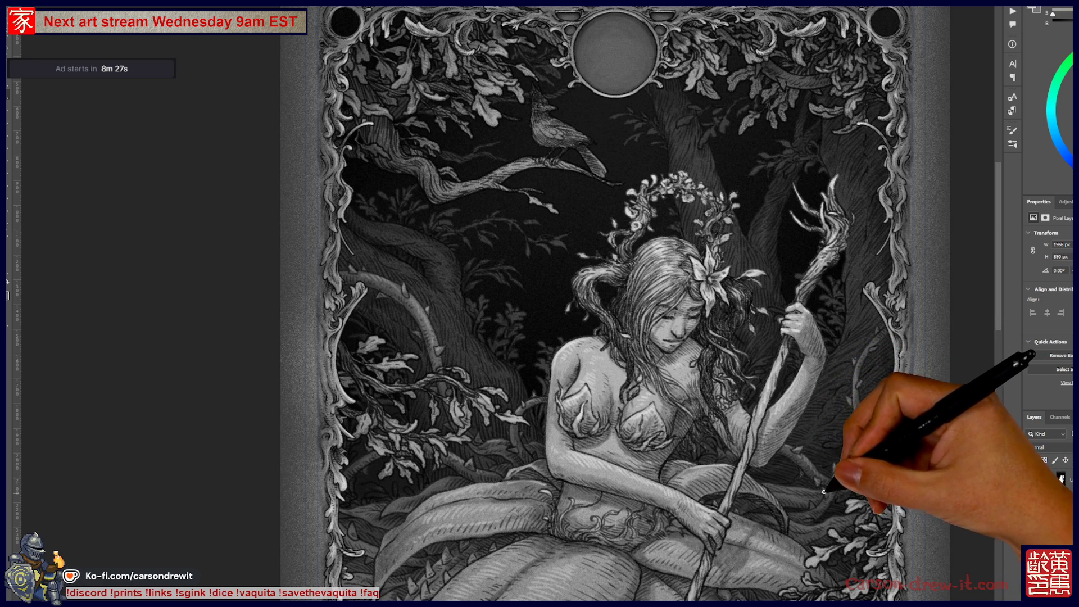
drag(811, 504, 818, 506)
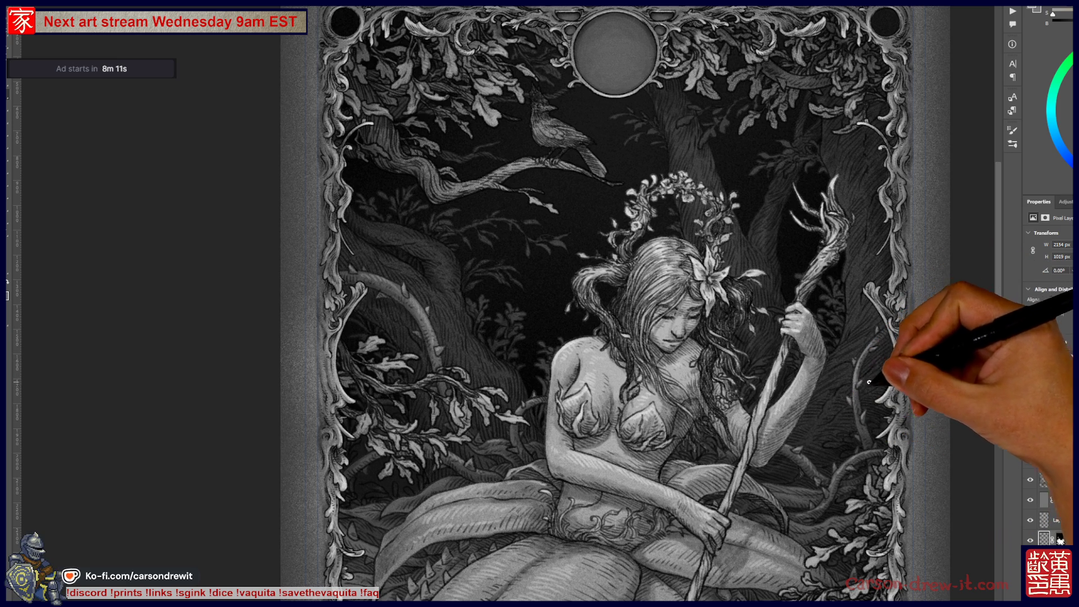
scroll(838, 444, down, 2)
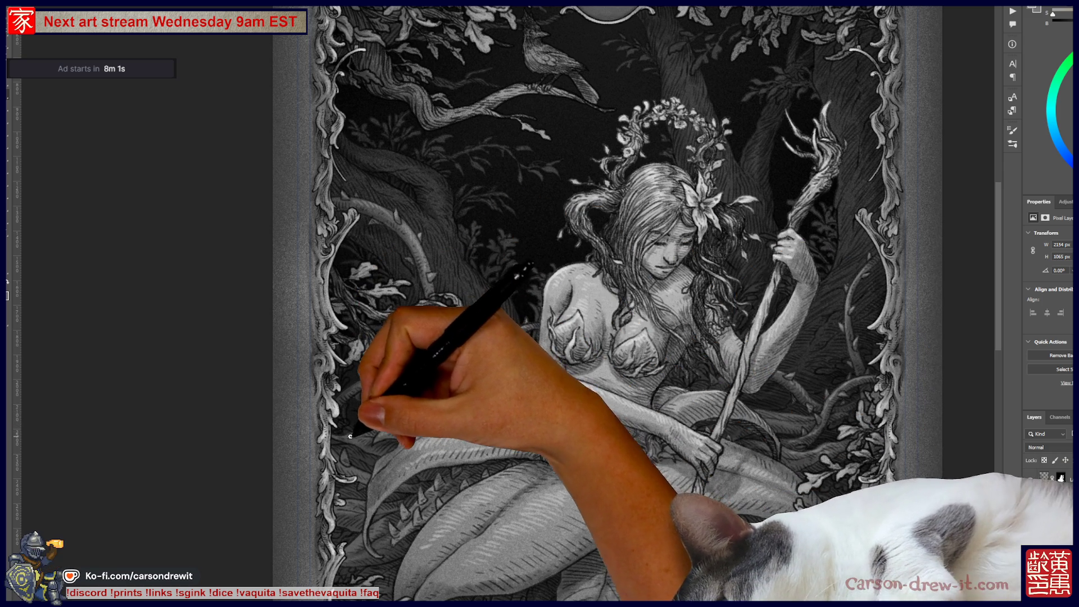
- Pan down to the woman's legs and large leaves, then select another layer
drag(446, 429, 502, 339)
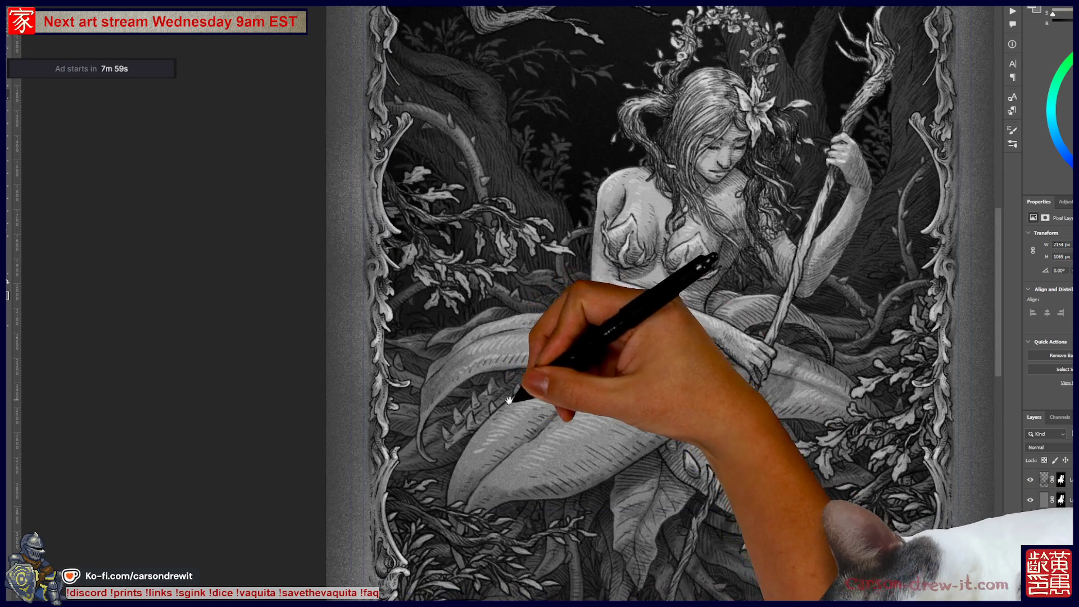
click(1054, 527)
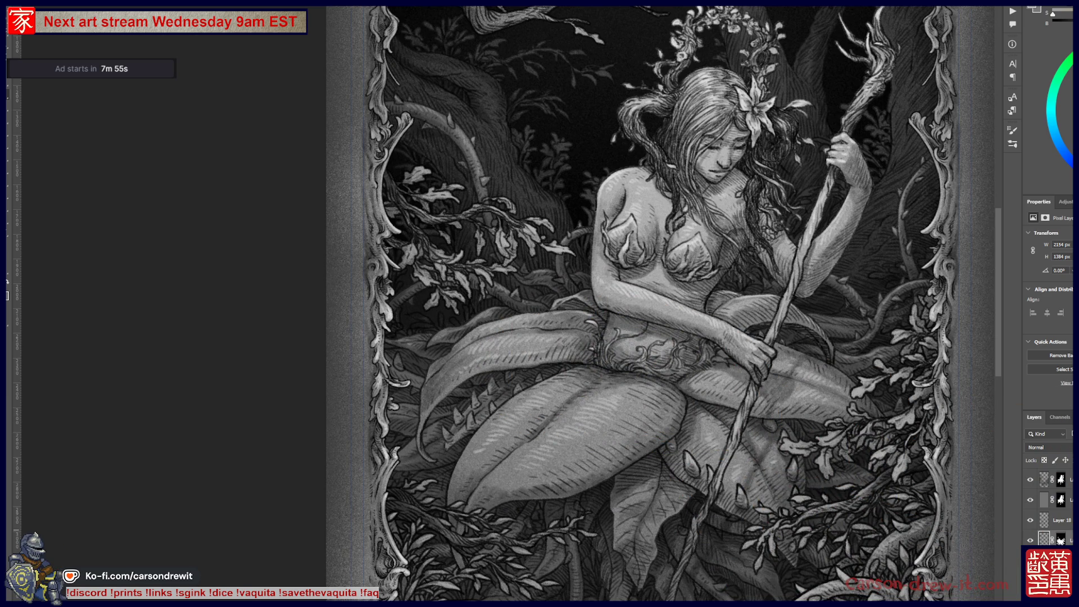
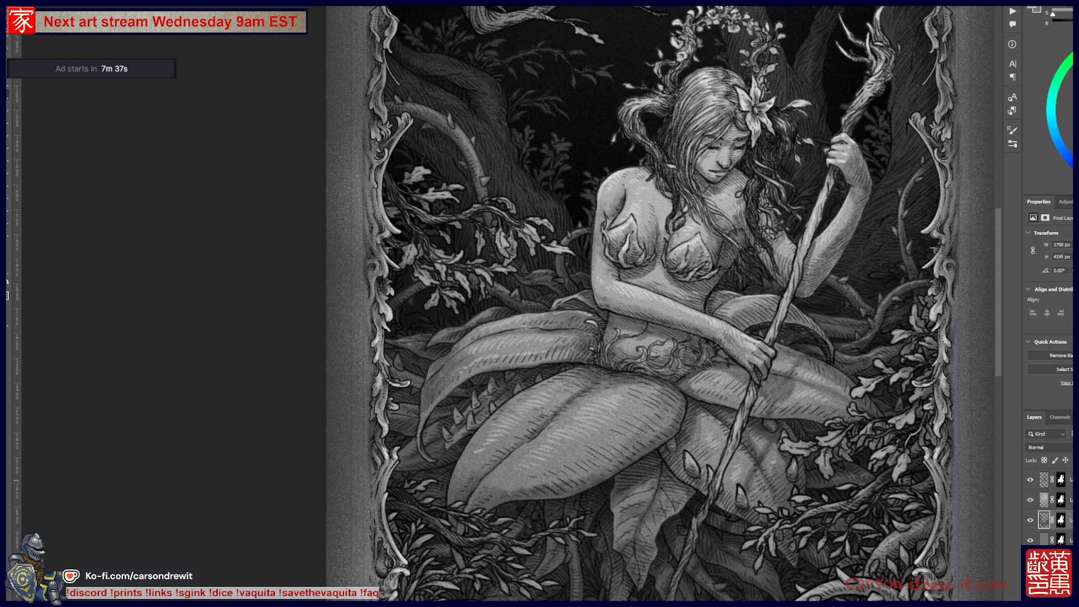
- Shade the woman's figure with brush strokes and pan toward the lower leaves
mouse_move(699, 494)
mouse_down()
mouse_move(631, 523)
mouse_move(642, 500)
mouse_move(633, 498)
mouse_move(646, 511)
mouse_move(622, 525)
mouse_move(631, 513)
mouse_move(638, 539)
mouse_move(672, 509)
mouse_up()
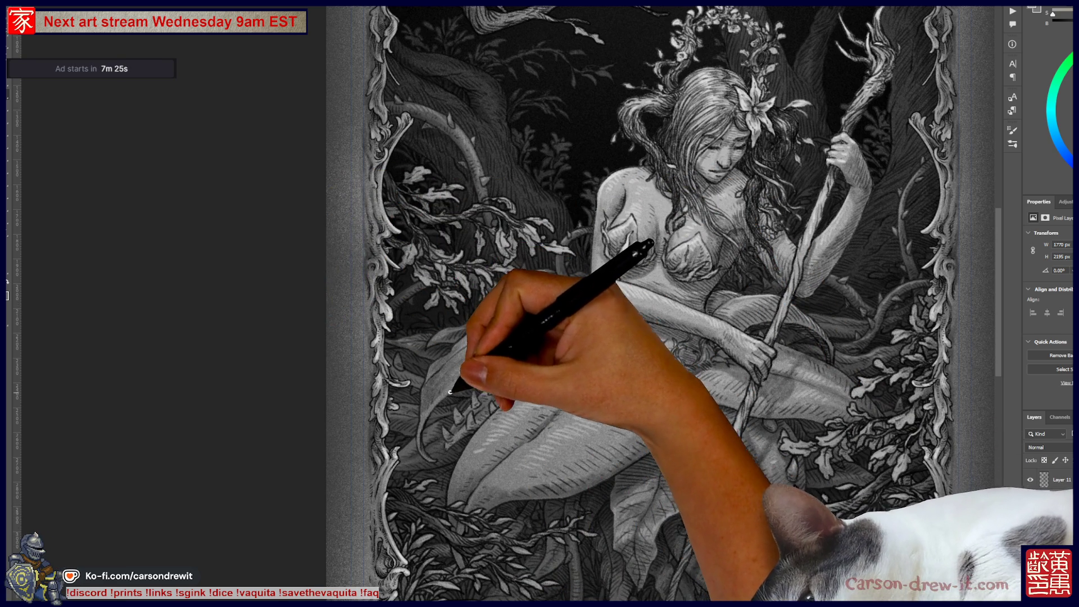
scroll(562, 360, up, 2)
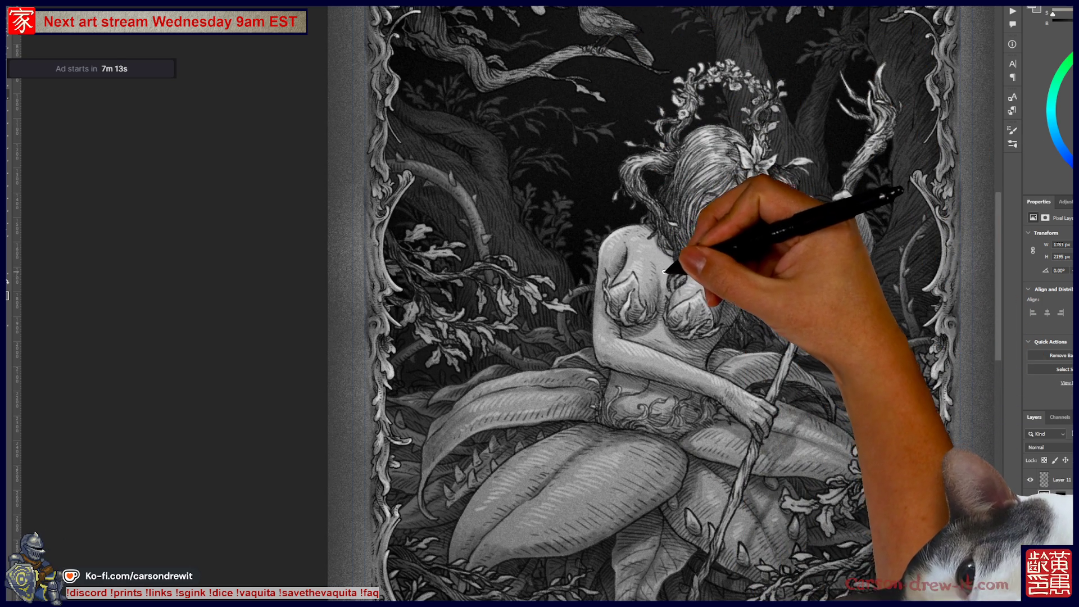
key(ctrl)
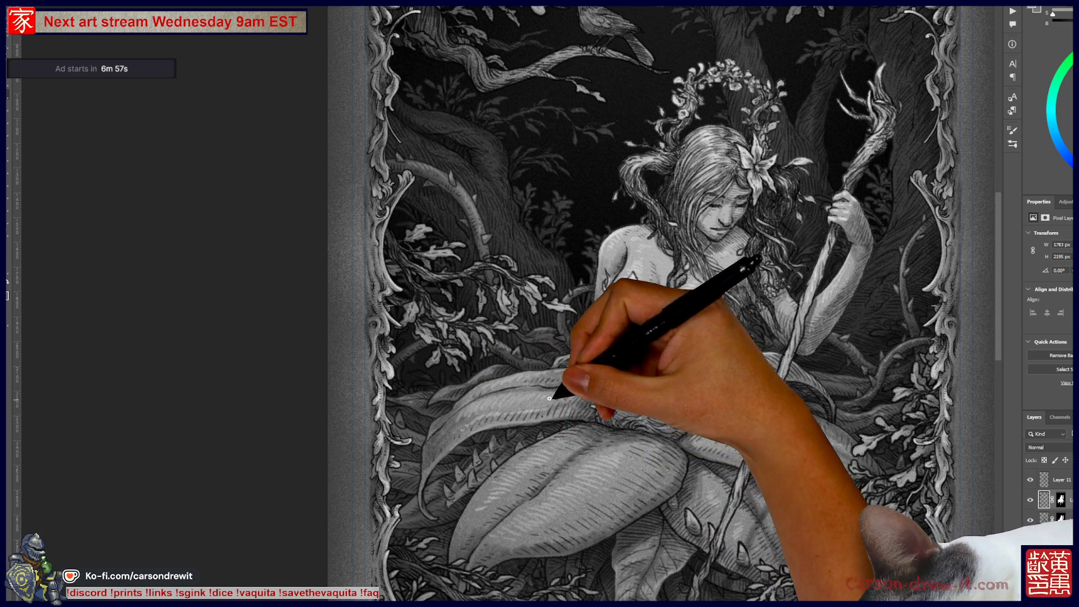
drag(633, 366, 490, 330)
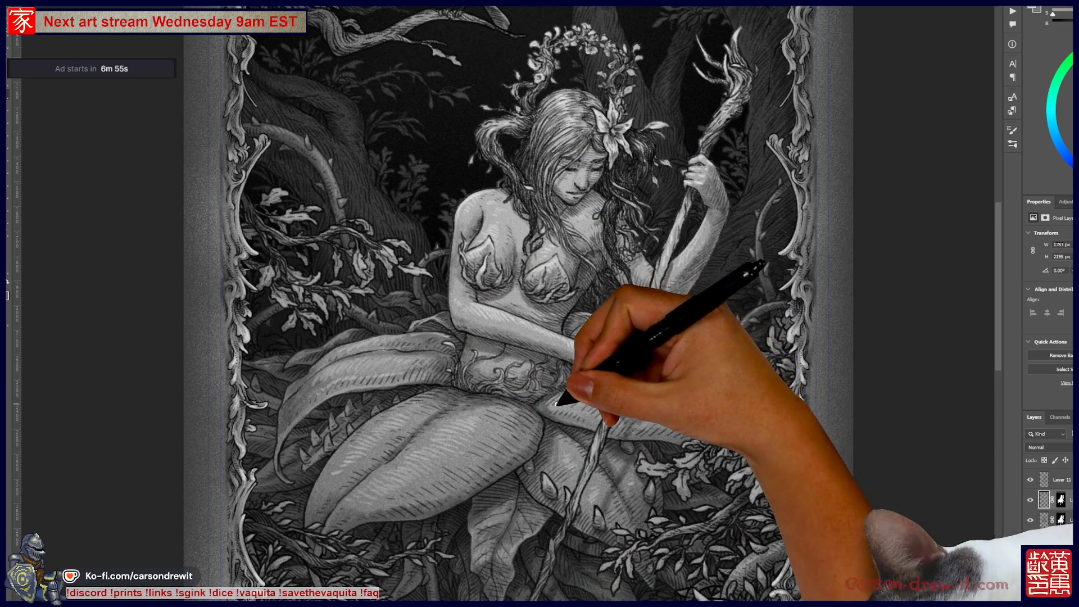
drag(670, 341, 648, 400)
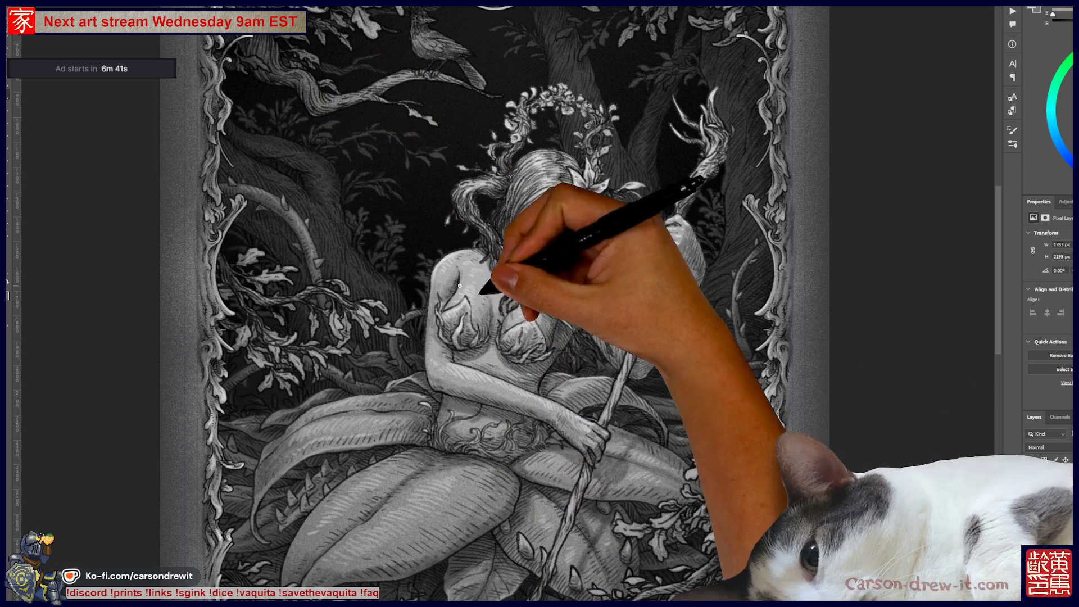
drag(718, 364, 737, 312)
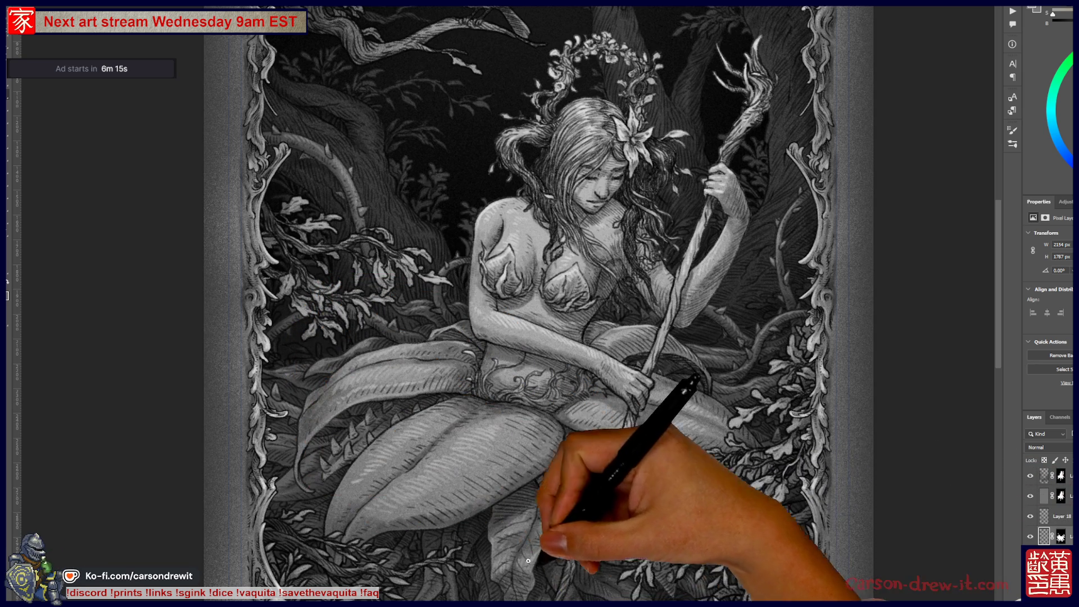
- Stroke the leaves beneath the figure near the staff, then pan up to the moon and tree tops
scroll(585, 458, down, 5)
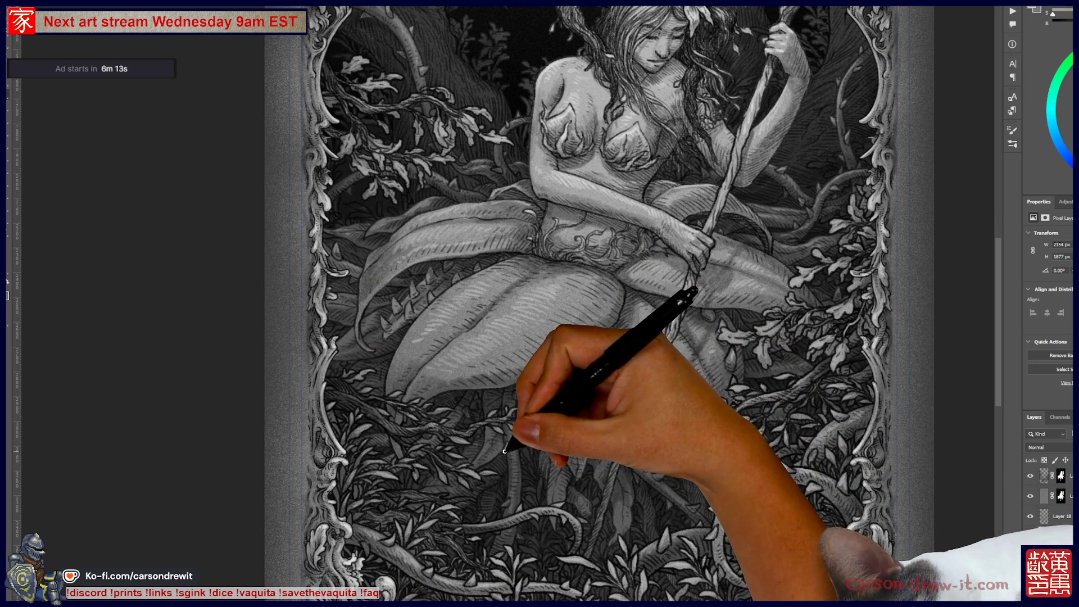
drag(504, 450, 509, 484)
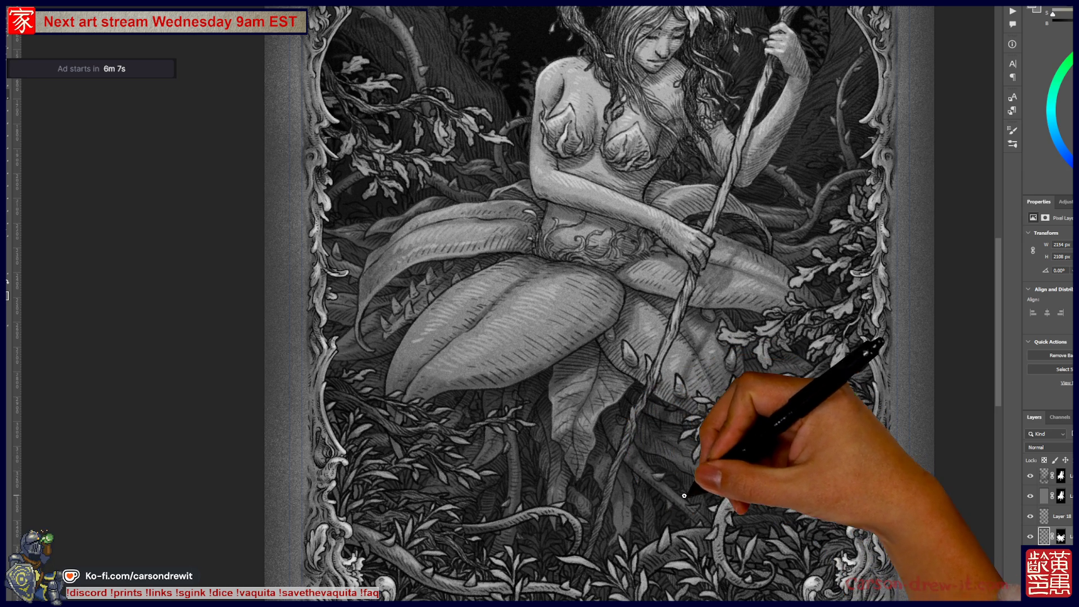
drag(781, 394, 652, 467)
mouse_move(578, 340)
mouse_down()
mouse_move(630, 355)
mouse_move(641, 408)
mouse_up()
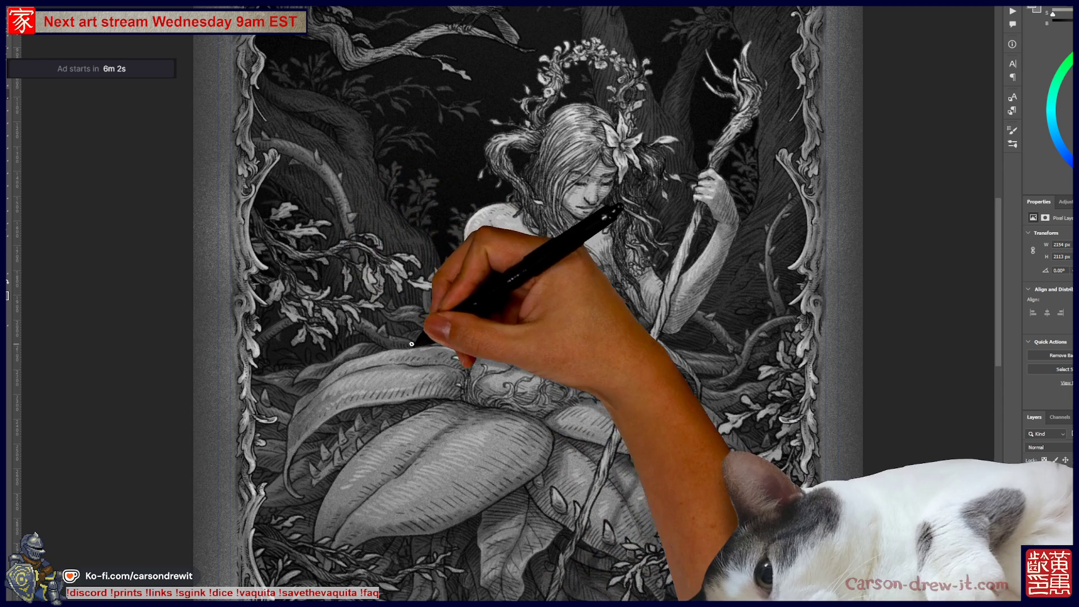
drag(431, 416, 450, 312)
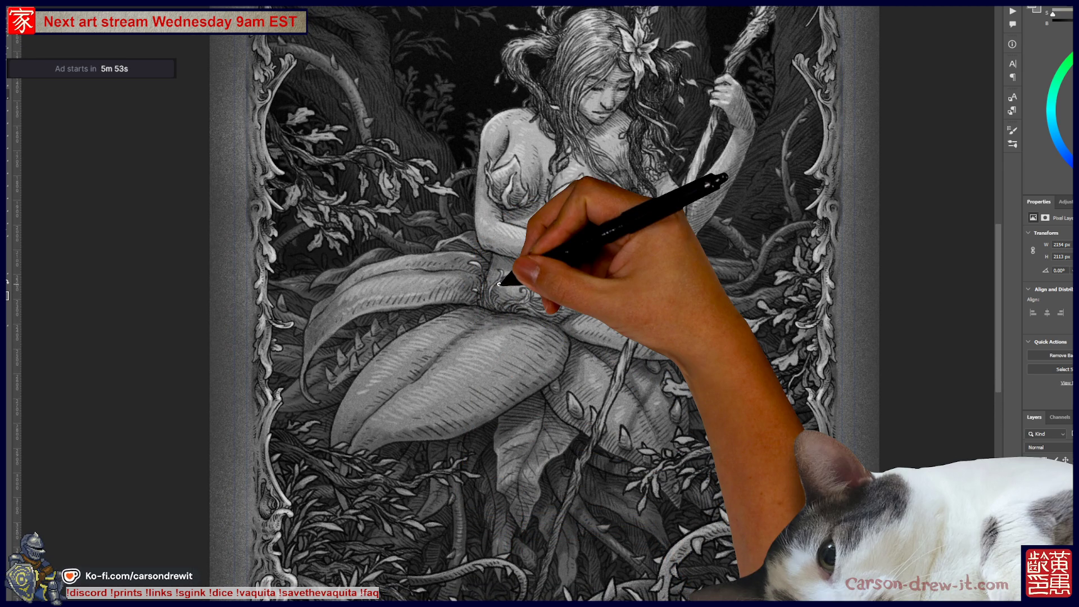
drag(632, 321, 591, 463)
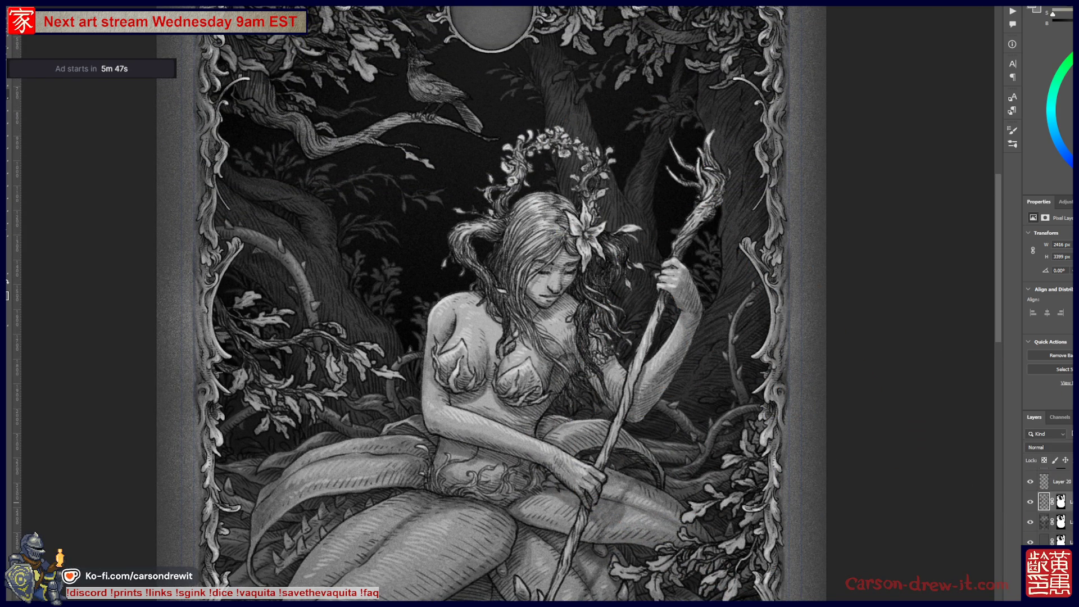
- Copy the layer mask onto the second layer and add strokes in the trees above the wreath
drag(1063, 500, 1061, 501)
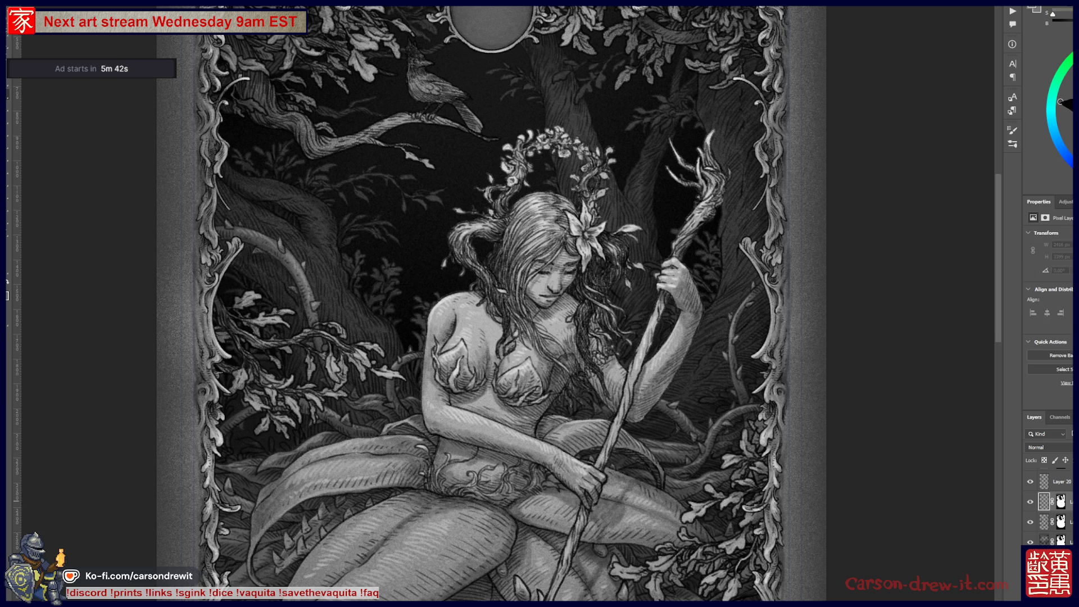
drag(641, 118, 658, 110)
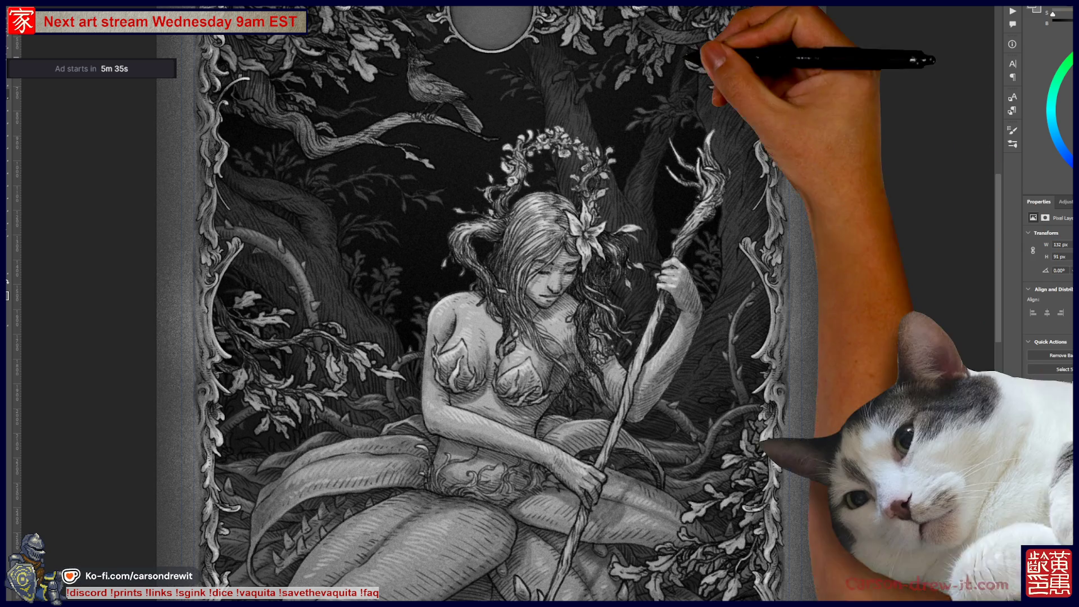
drag(658, 119, 691, 112)
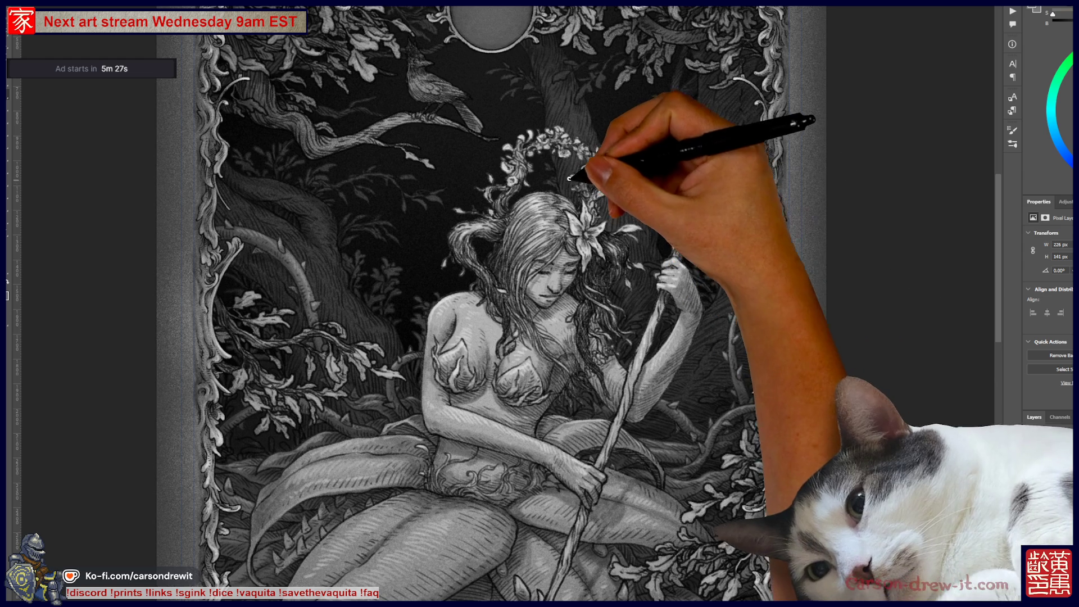
scroll(553, 167, up, 3)
drag(517, 332, 524, 341)
scroll(524, 340, down, 2)
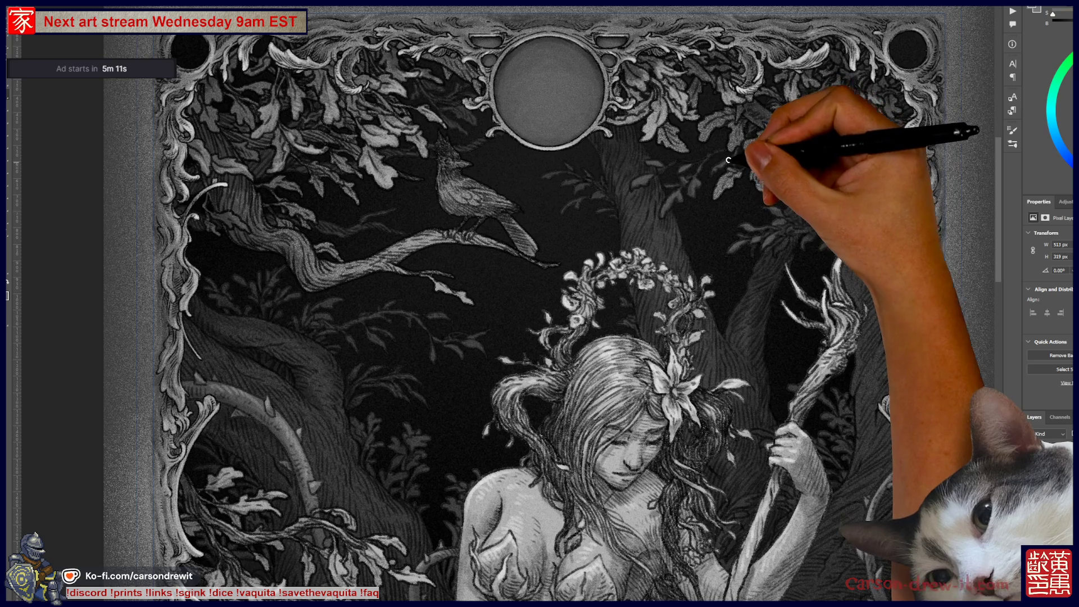
- Stroke the upper-right foliage and the branch under the bird, then zoom out to the full frame
mouse_move(579, 179)
mouse_down()
mouse_move(557, 177)
mouse_move(609, 179)
mouse_move(579, 192)
mouse_move(600, 196)
mouse_up()
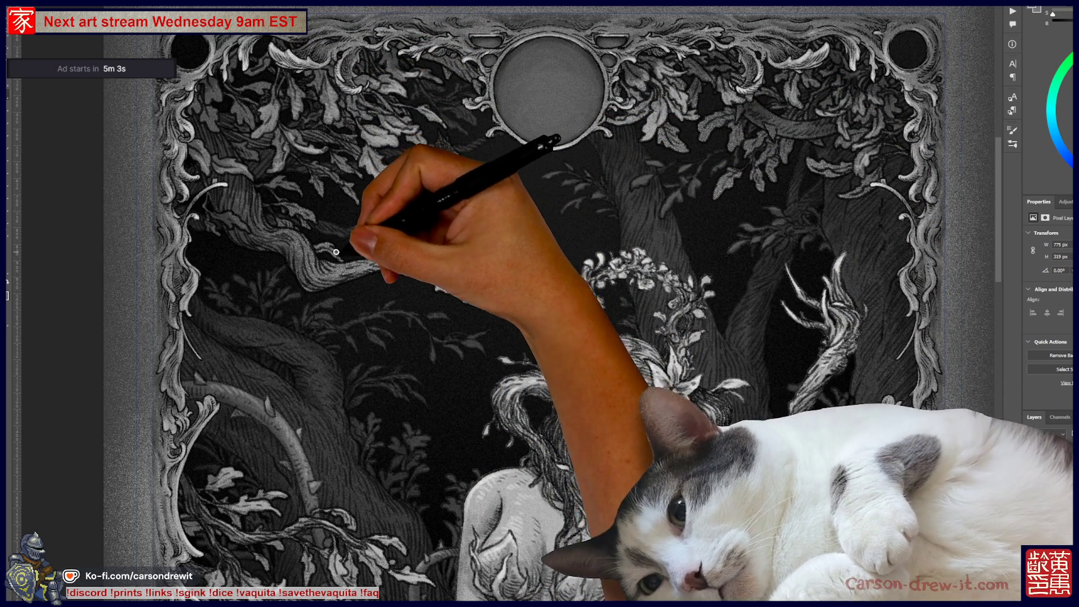
mouse_move(320, 305)
mouse_down()
mouse_move(352, 291)
mouse_move(393, 314)
mouse_move(368, 331)
mouse_move(405, 320)
mouse_move(399, 337)
mouse_move(405, 315)
mouse_move(429, 386)
mouse_move(463, 433)
mouse_move(506, 415)
mouse_move(494, 444)
mouse_up()
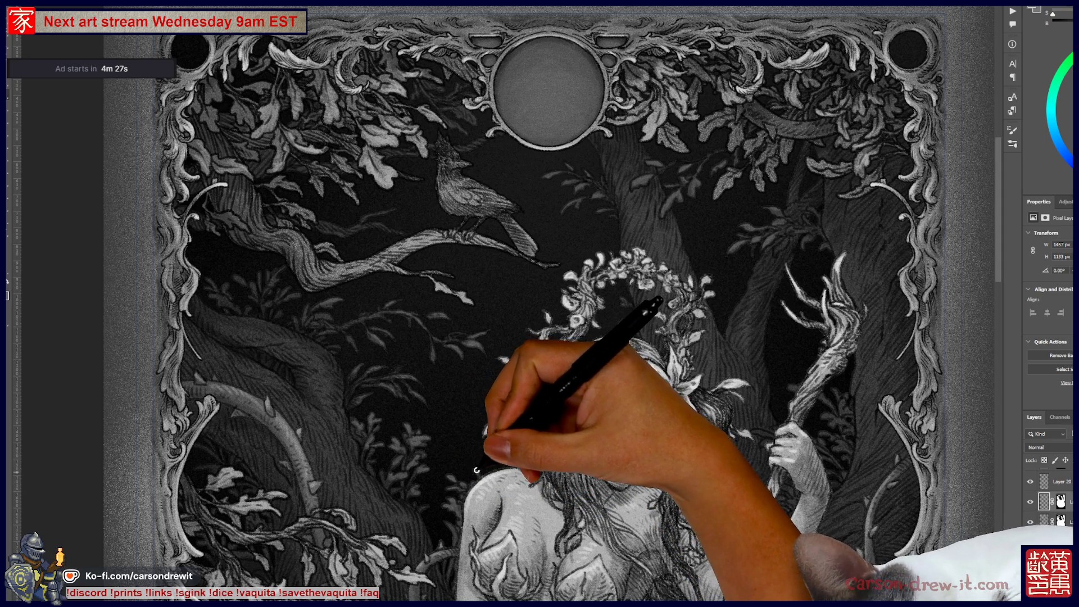
drag(595, 321, 482, 257)
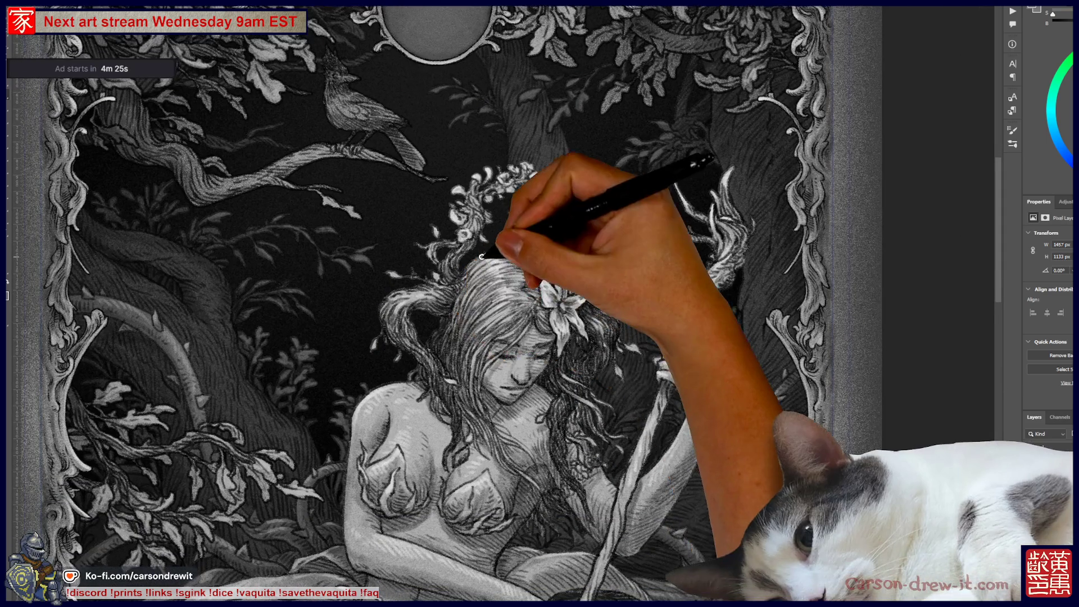
key(ctrl+minus)
key(ctrl+minus)
key(ctrl+minus)
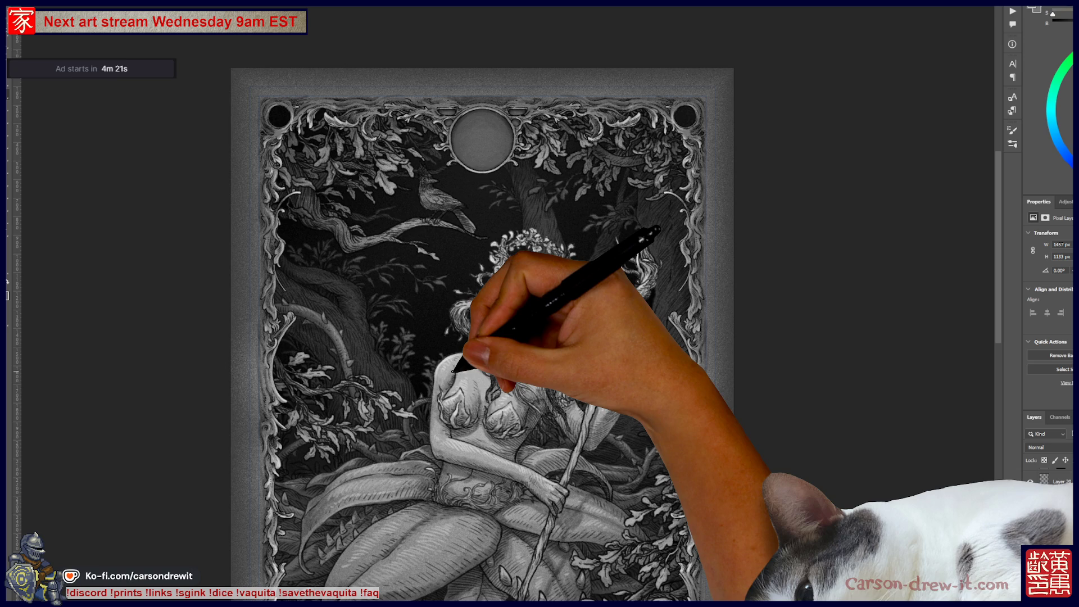
scroll(433, 380, up, 1)
scroll(405, 378, up, 1)
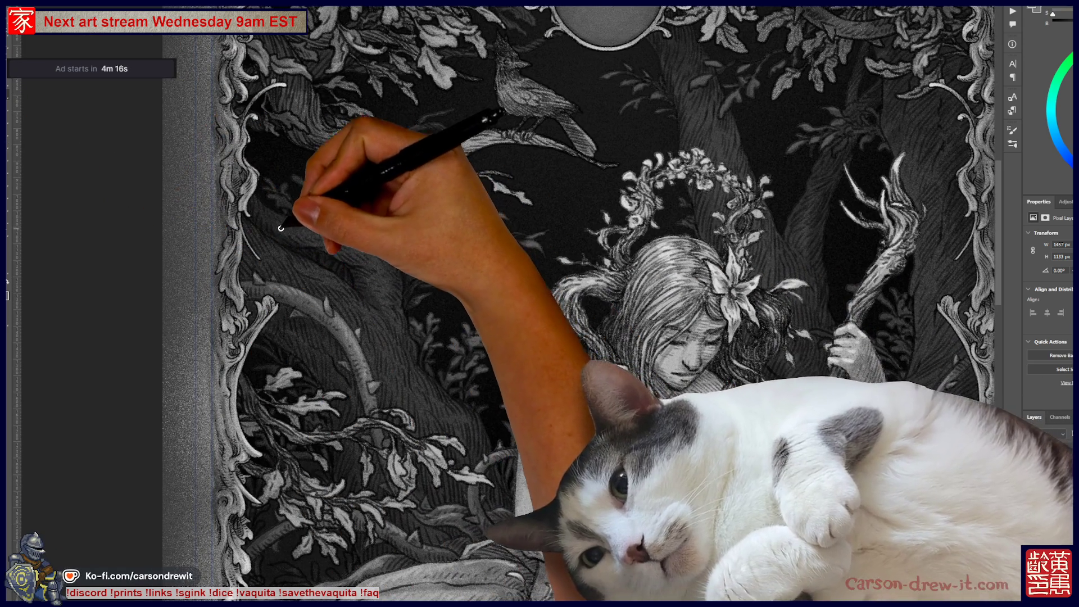
- Paint strokes on the upper-left trees, the bird's branch and the left tree trunk
mouse_move(301, 221)
mouse_down()
mouse_move(291, 224)
mouse_move(320, 229)
mouse_up()
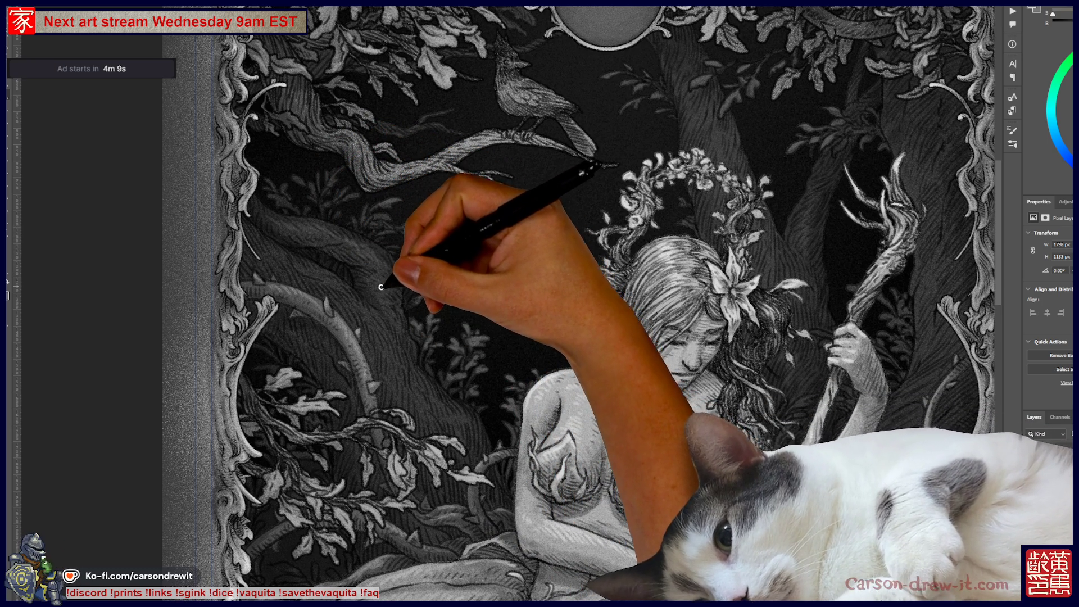
drag(267, 263, 270, 225)
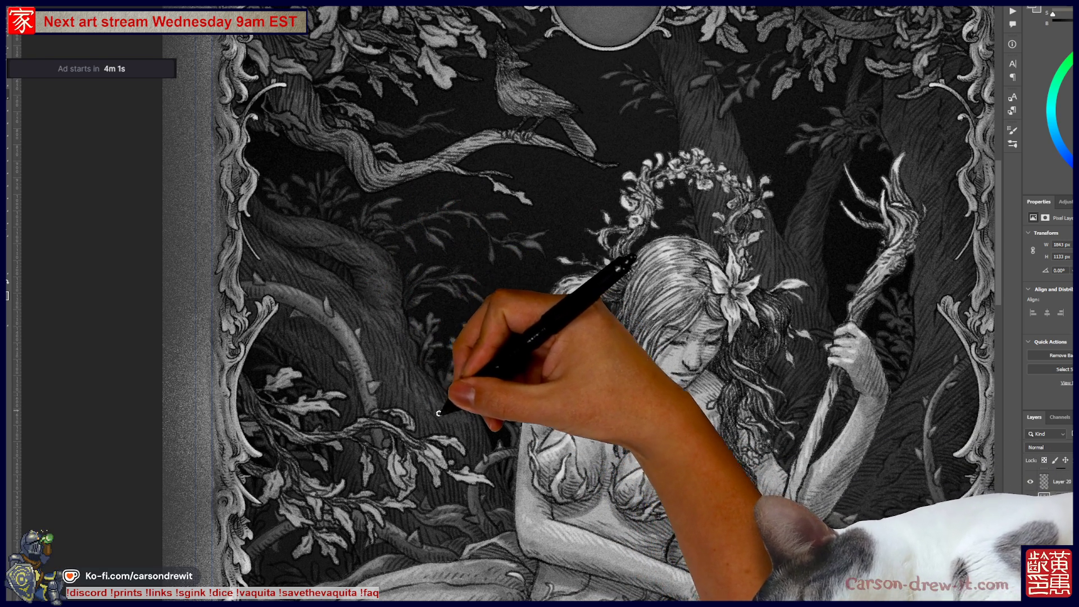
drag(470, 385, 481, 317)
drag(615, 482, 470, 494)
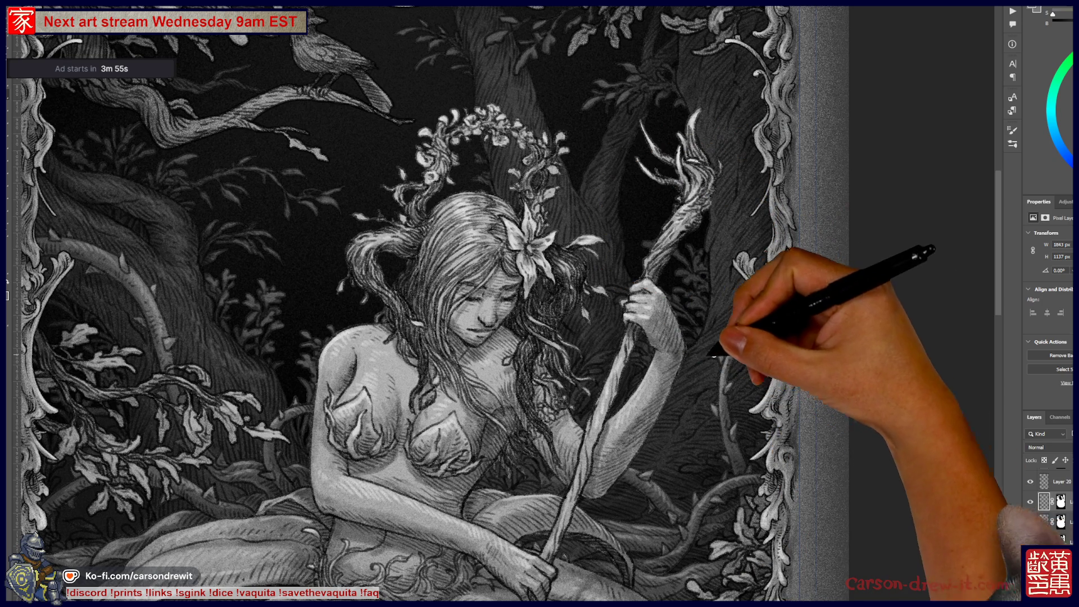
drag(710, 385, 711, 366)
drag(712, 292, 717, 251)
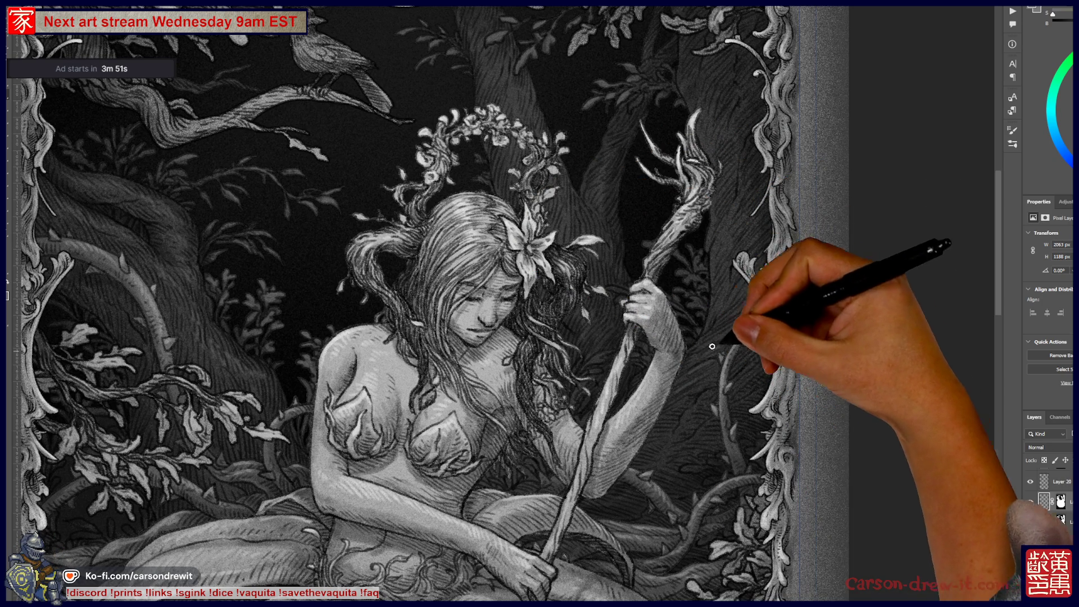
drag(719, 334, 726, 292)
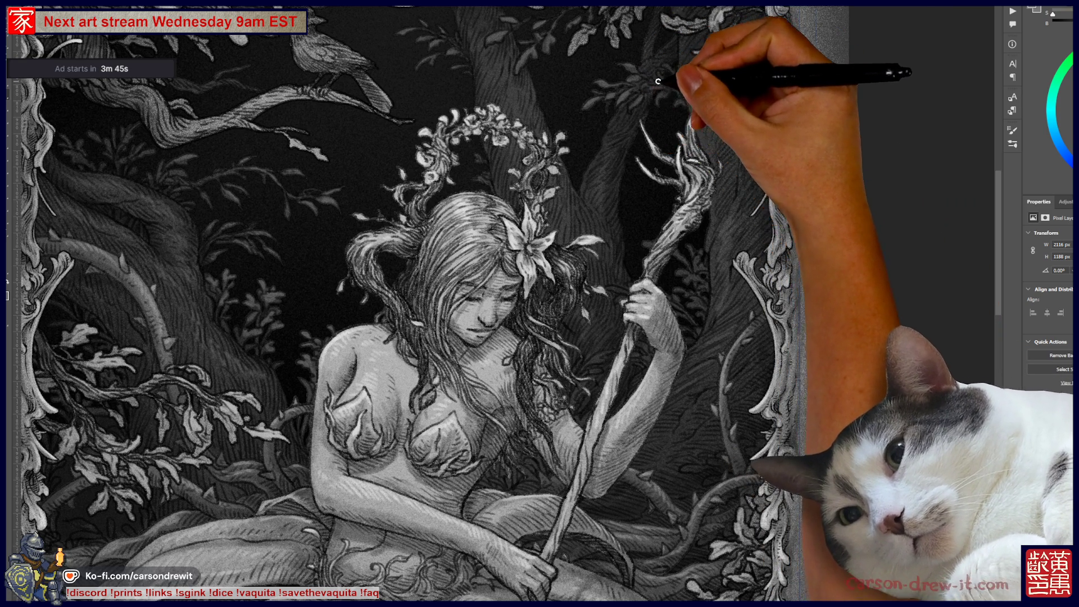
drag(656, 97, 626, 159)
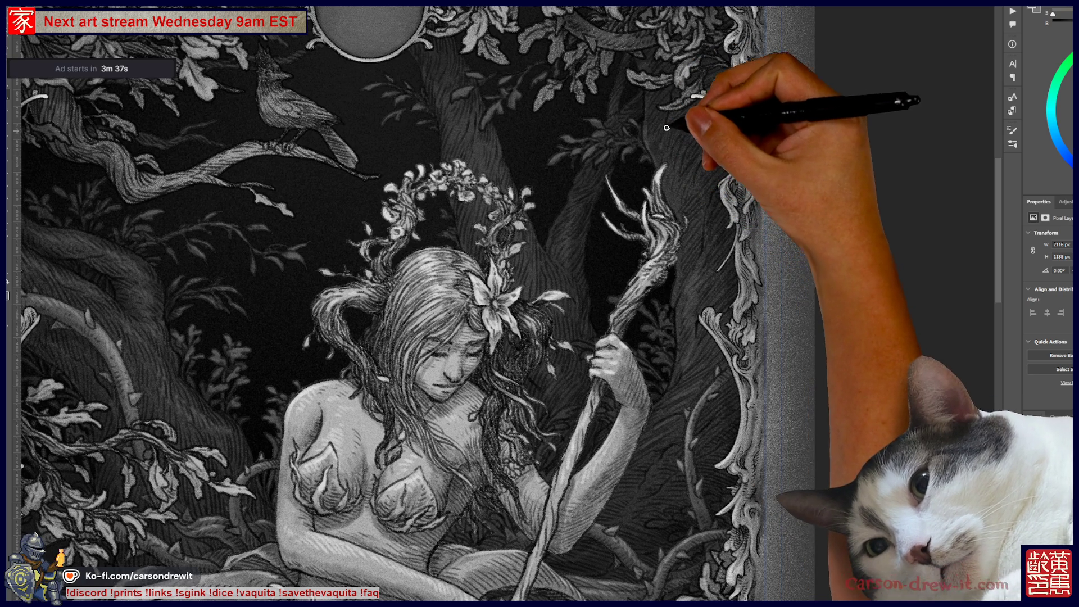
drag(675, 131, 683, 253)
mouse_move(570, 363)
mouse_down()
mouse_move(637, 265)
mouse_move(681, 243)
mouse_up()
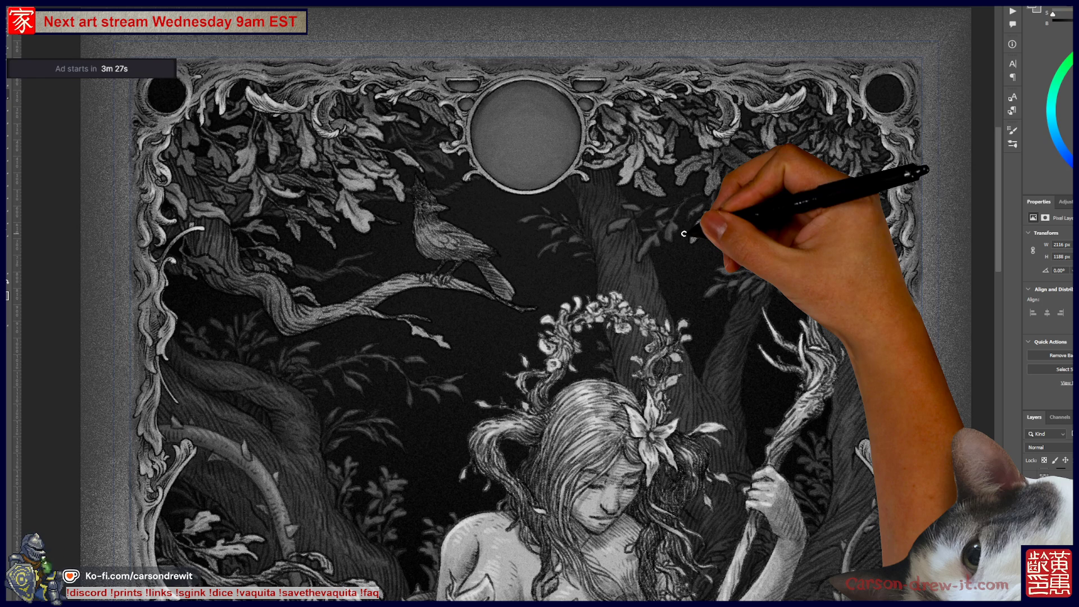
scroll(394, 281, down, 3)
scroll(394, 281, left, 3)
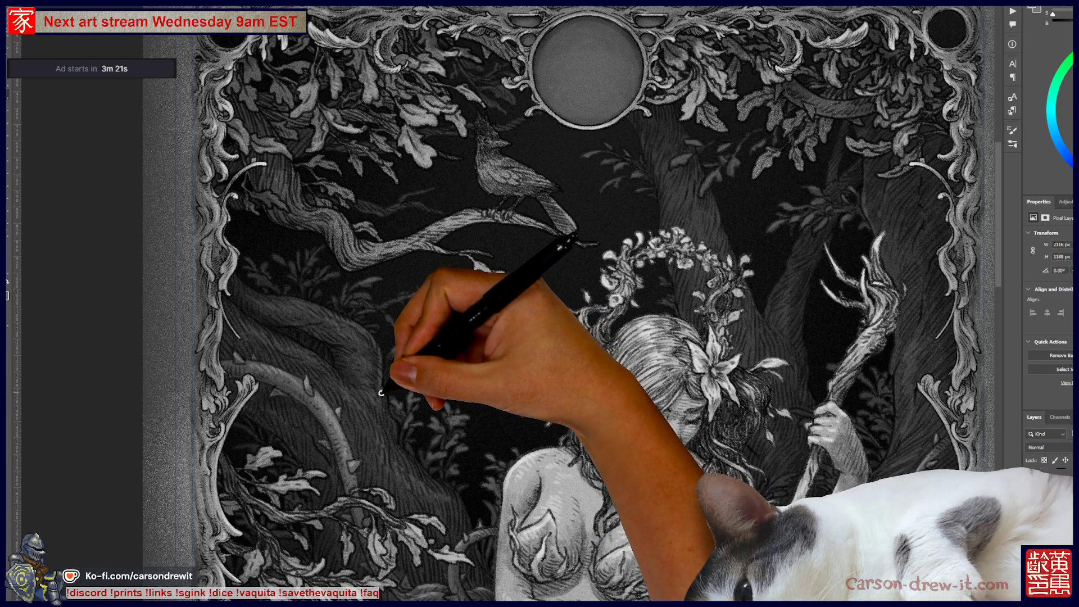
mouse_move(397, 450)
mouse_down()
mouse_move(433, 457)
mouse_move(464, 517)
mouse_up()
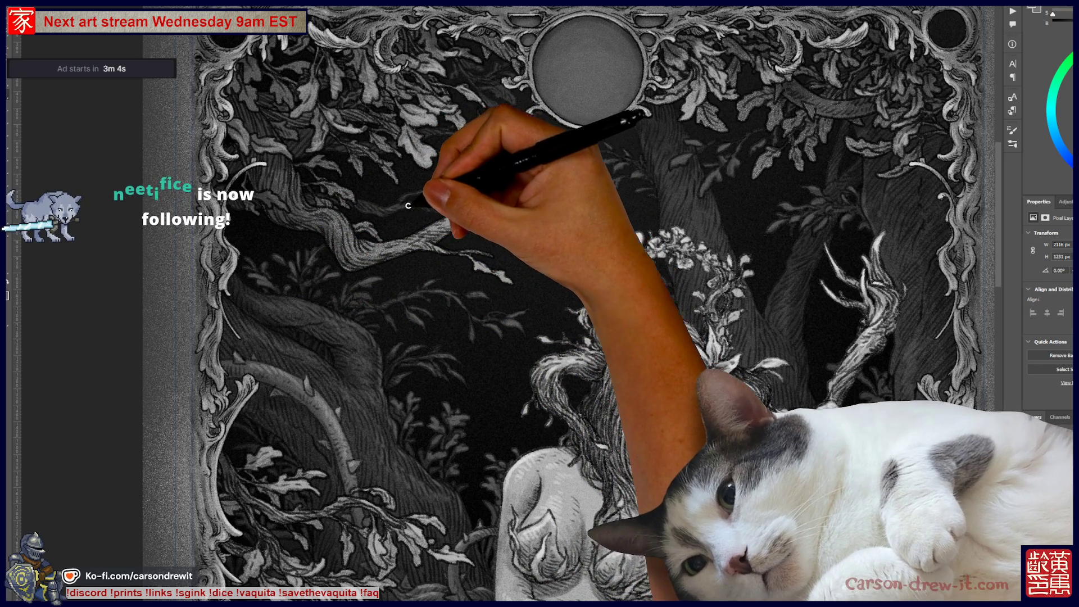
drag(597, 395, 491, 221)
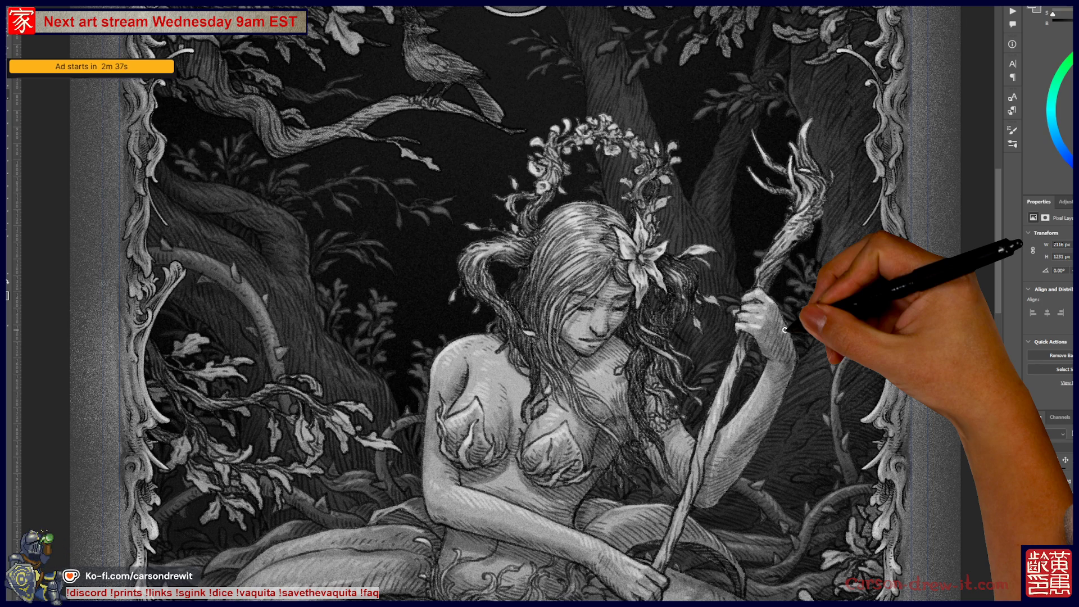
mouse_move(193, 543)
mouse_down()
mouse_move(241, 413)
mouse_move(382, 325)
mouse_move(407, 347)
mouse_move(407, 320)
mouse_move(424, 323)
mouse_up()
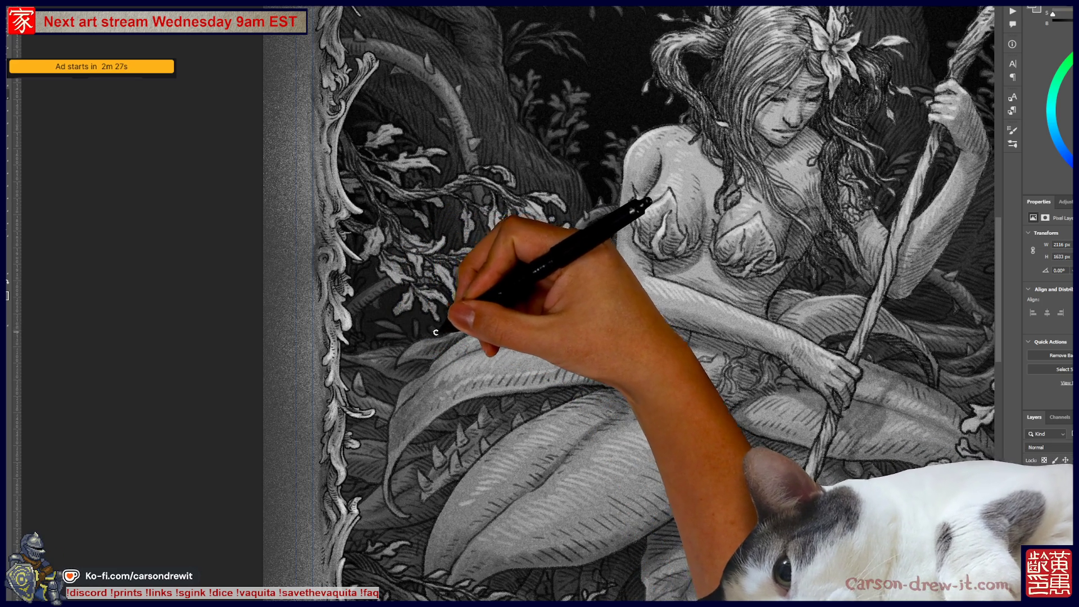
drag(539, 281, 475, 383)
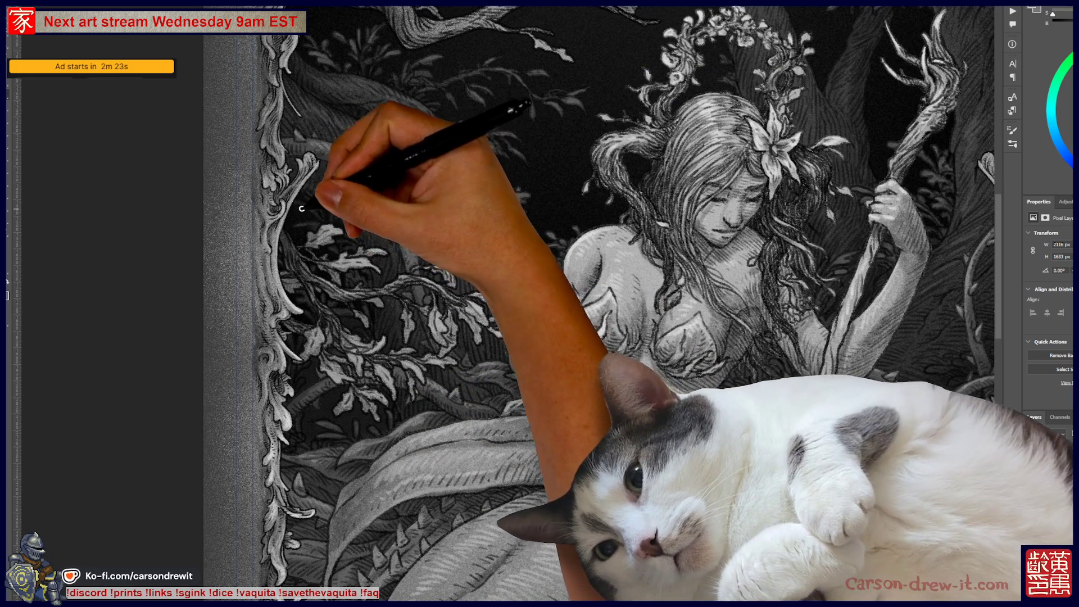
key(ctrl+minus)
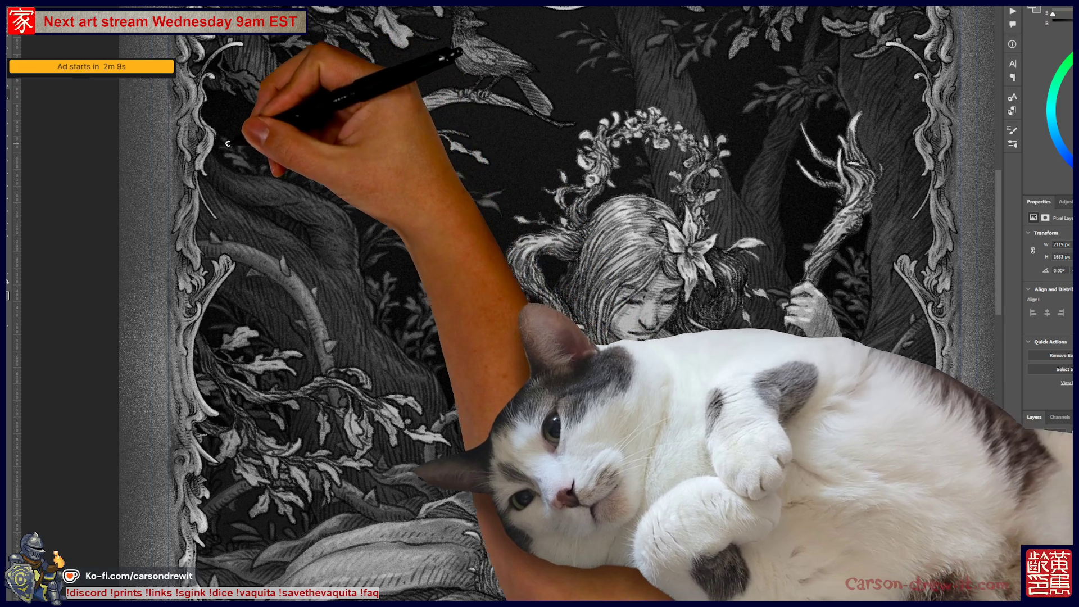
scroll(450, 169, up, 3)
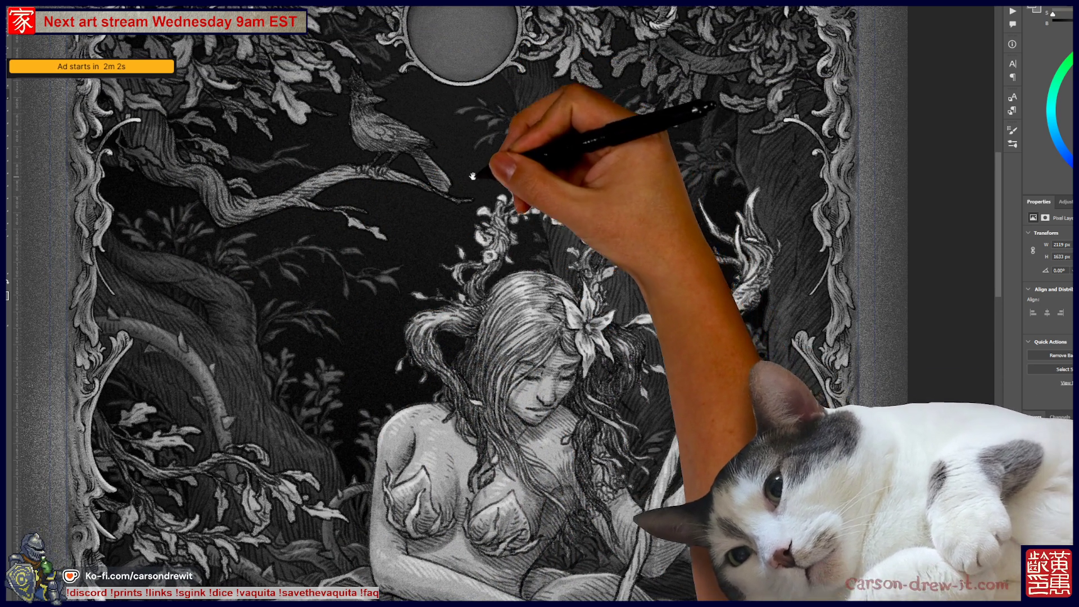
scroll(520, 145, up, 3)
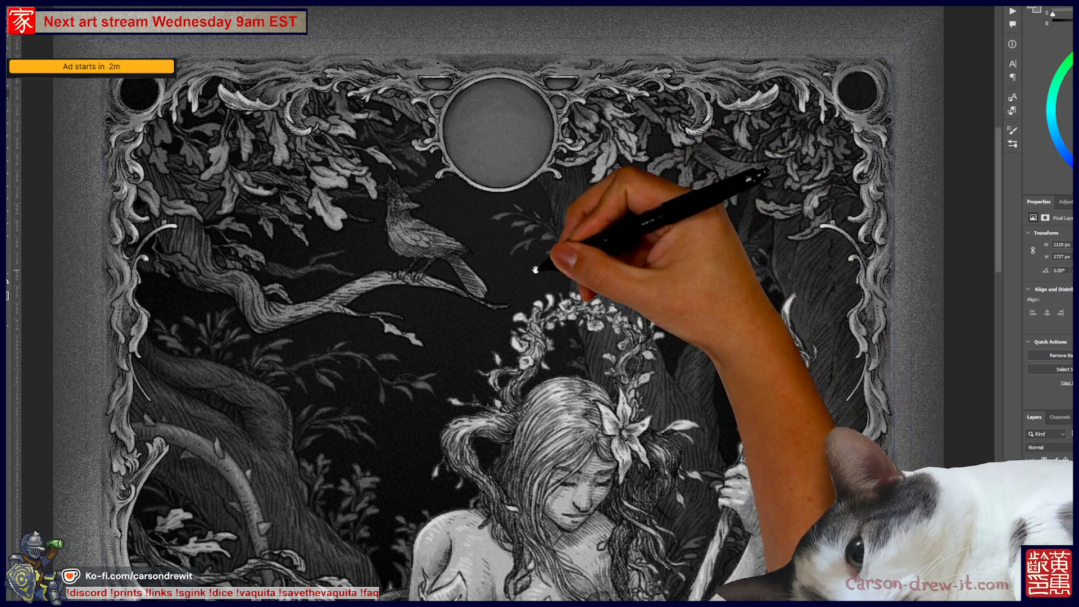
drag(559, 258, 474, 258)
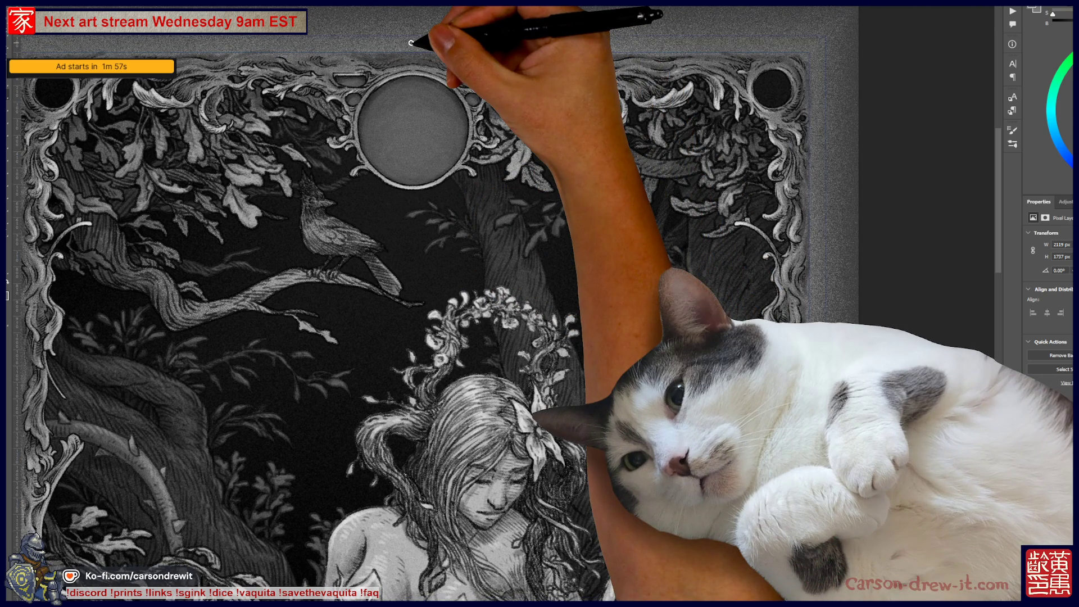
scroll(411, 42, up, 5)
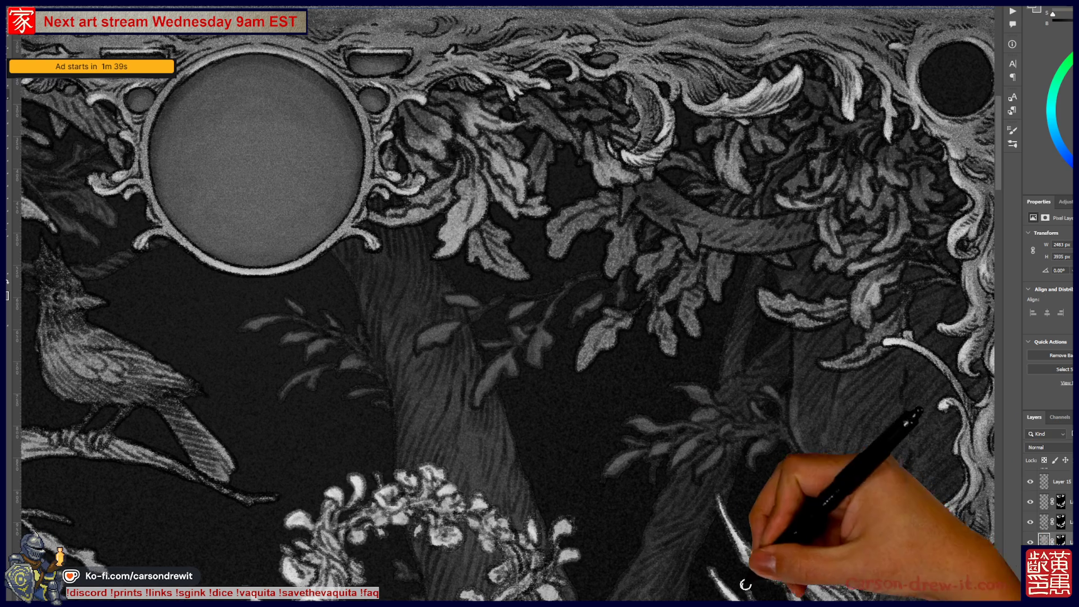
- Pan toward the moon medallion, then switch to the tally sheet document with Ctrl+Tab
mouse_move(544, 414)
mouse_down()
mouse_move(786, 419)
mouse_move(638, 382)
mouse_move(534, 453)
mouse_move(554, 212)
mouse_move(559, 390)
mouse_move(549, 356)
mouse_move(571, 346)
mouse_move(562, 385)
mouse_move(561, 314)
mouse_move(539, 320)
mouse_move(478, 452)
mouse_move(590, 381)
mouse_move(534, 385)
mouse_move(561, 330)
mouse_move(563, 356)
mouse_move(607, 313)
mouse_move(613, 374)
mouse_move(598, 378)
mouse_move(583, 329)
mouse_move(595, 373)
mouse_move(576, 454)
mouse_up()
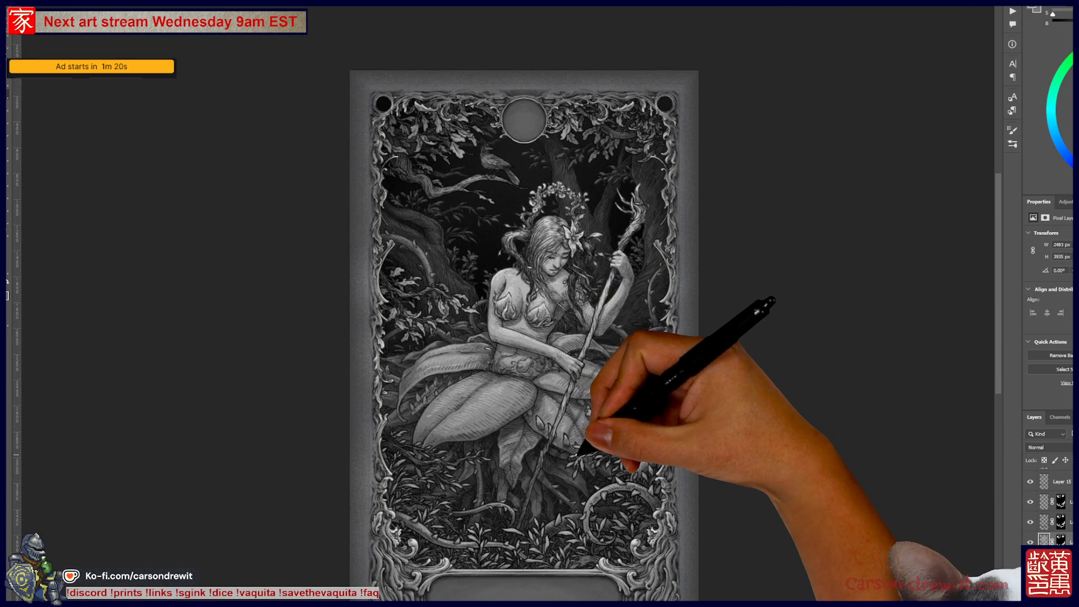
key(ctrl+Tab)
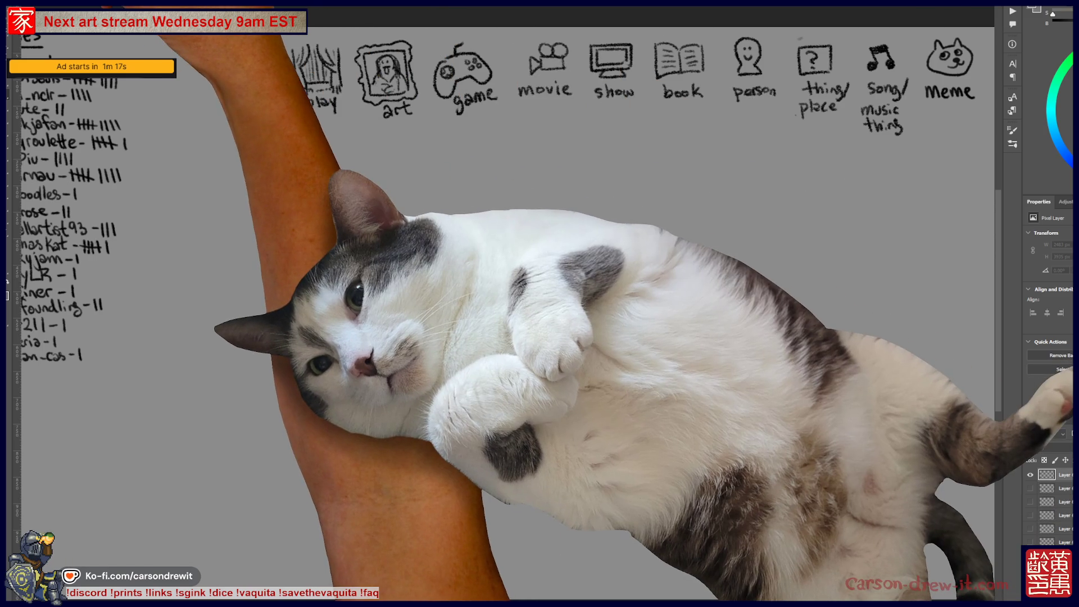
- Pick a brush preset and fit the whole tally page in view
right_click(64, 36)
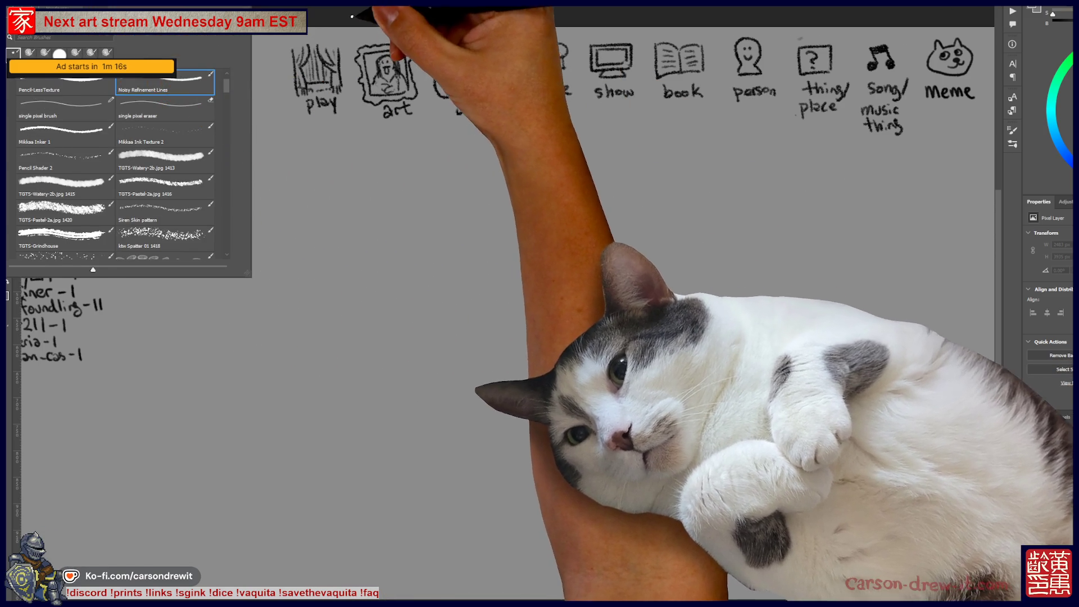
click(993, 173)
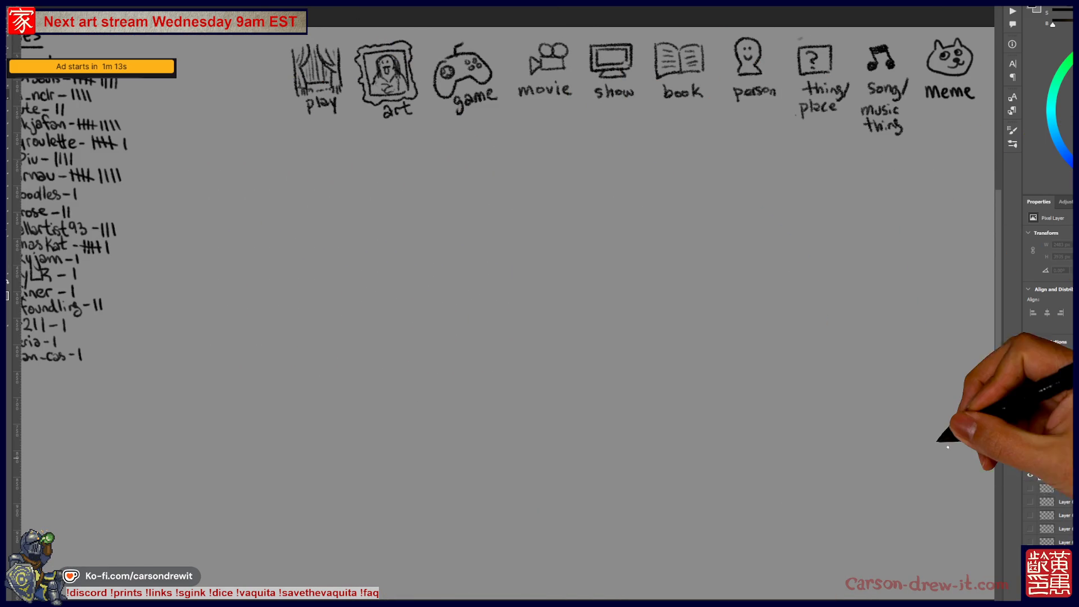
key(ctrl+0)
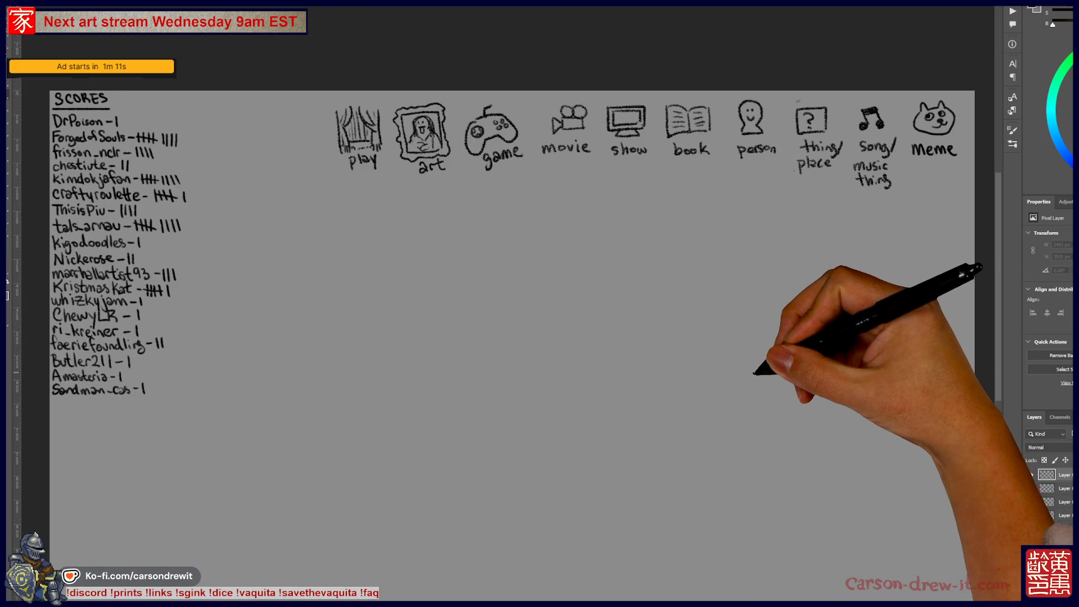
drag(766, 366, 755, 358)
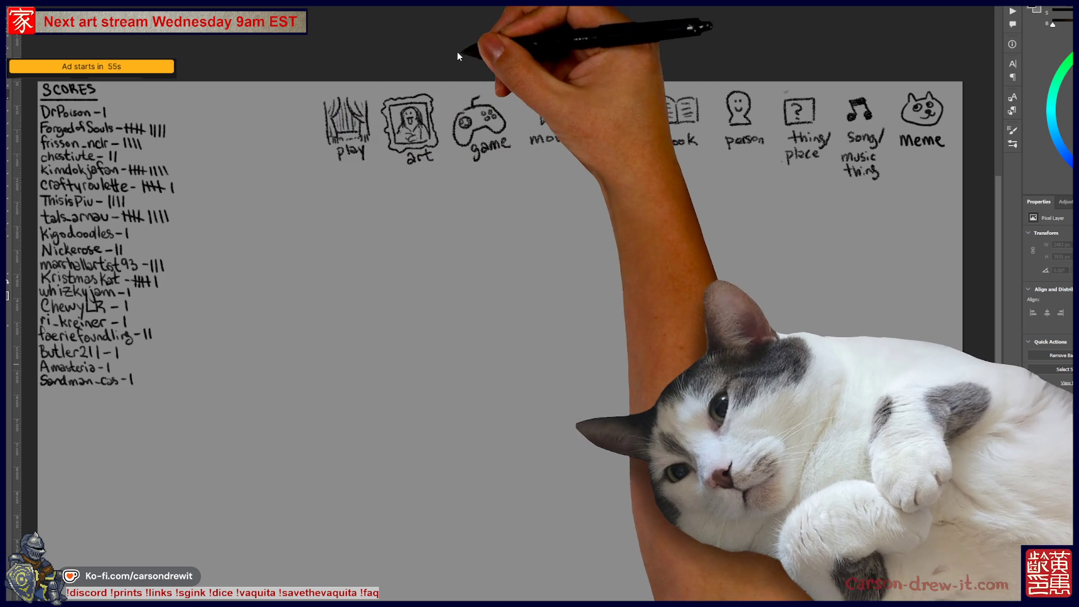
- Circle the movie icon and zoom in on the row of icons
mouse_move(574, 93)
mouse_down()
mouse_move(528, 141)
mouse_move(573, 90)
mouse_up()
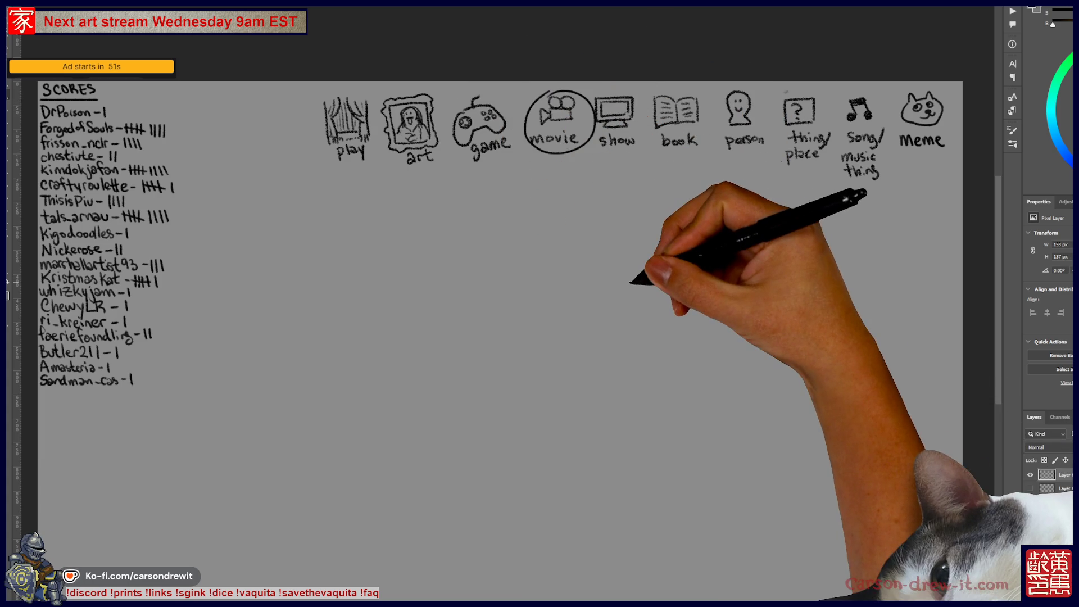
scroll(723, 258, up, 3)
drag(478, 290, 450, 395)
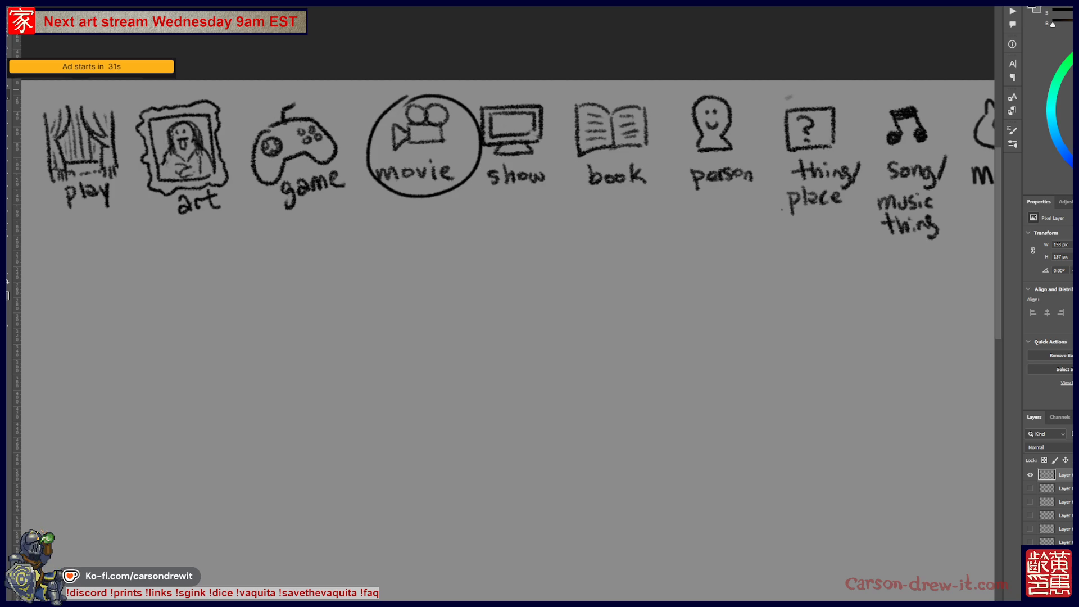
- Circle the book icon and draw six blank dashes beneath the icons
mouse_move(629, 88)
mouse_down()
mouse_move(556, 192)
mouse_move(636, 90)
mouse_up()
drag(331, 240, 689, 247)
drag(712, 247, 778, 250)
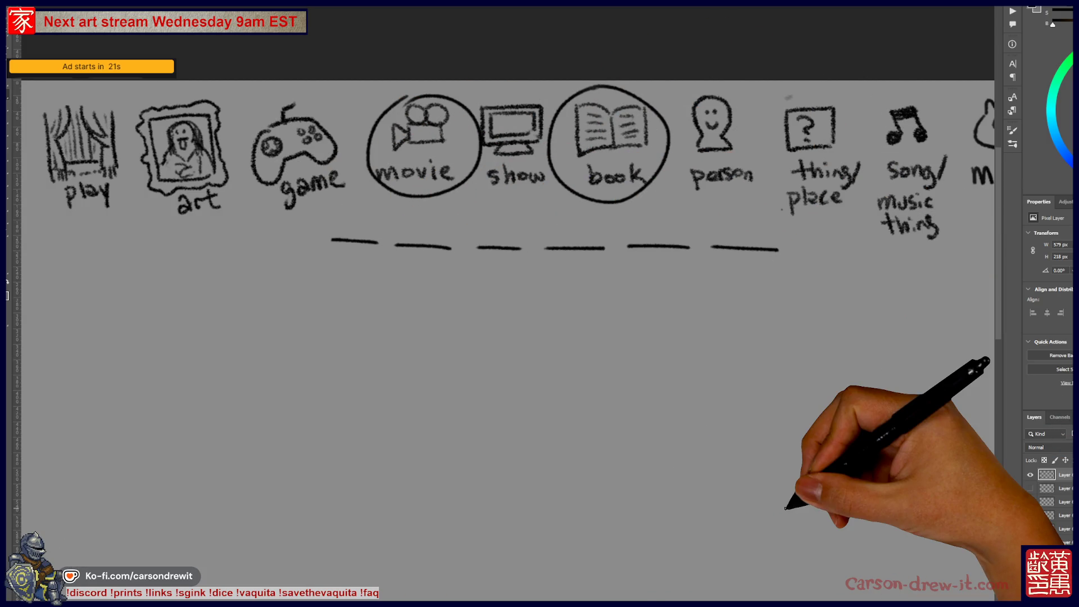
mouse_move(763, 289)
mouse_down()
mouse_move(713, 313)
mouse_move(698, 365)
mouse_move(634, 309)
mouse_move(623, 283)
mouse_move(590, 299)
mouse_move(619, 313)
mouse_move(611, 322)
mouse_up()
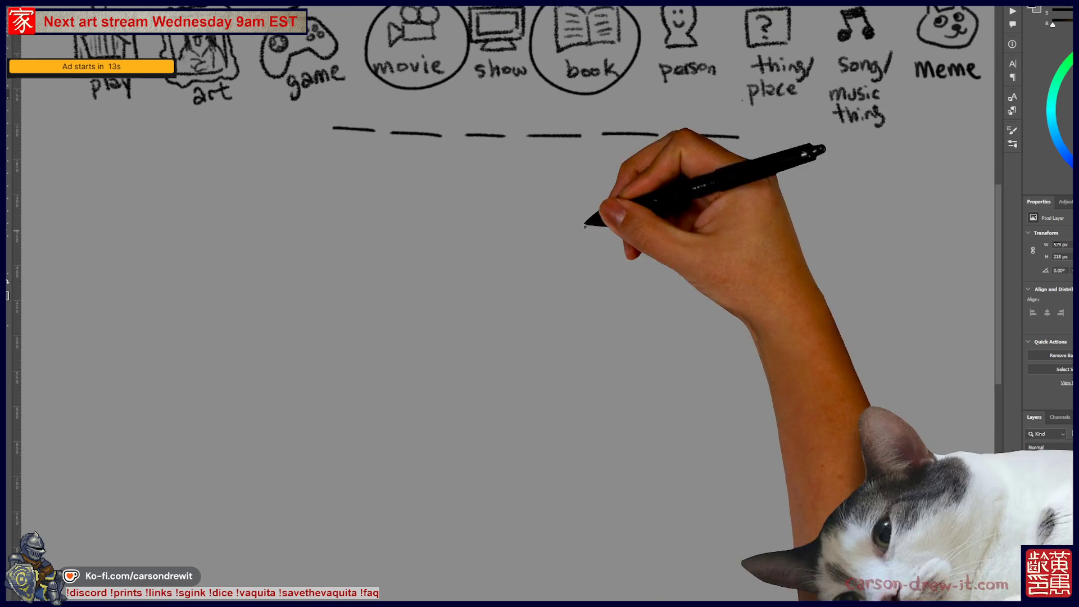
- Draw a globe character with legs, feet, two eyes and a little hand
mouse_move(588, 337)
mouse_down()
mouse_move(651, 229)
mouse_move(748, 354)
mouse_up()
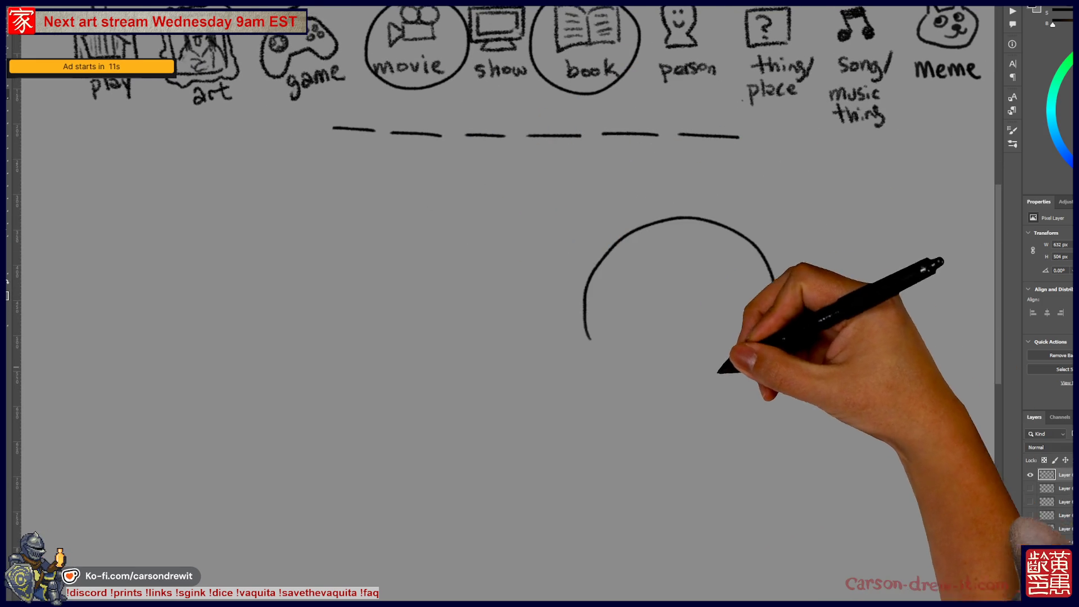
drag(596, 337, 664, 383)
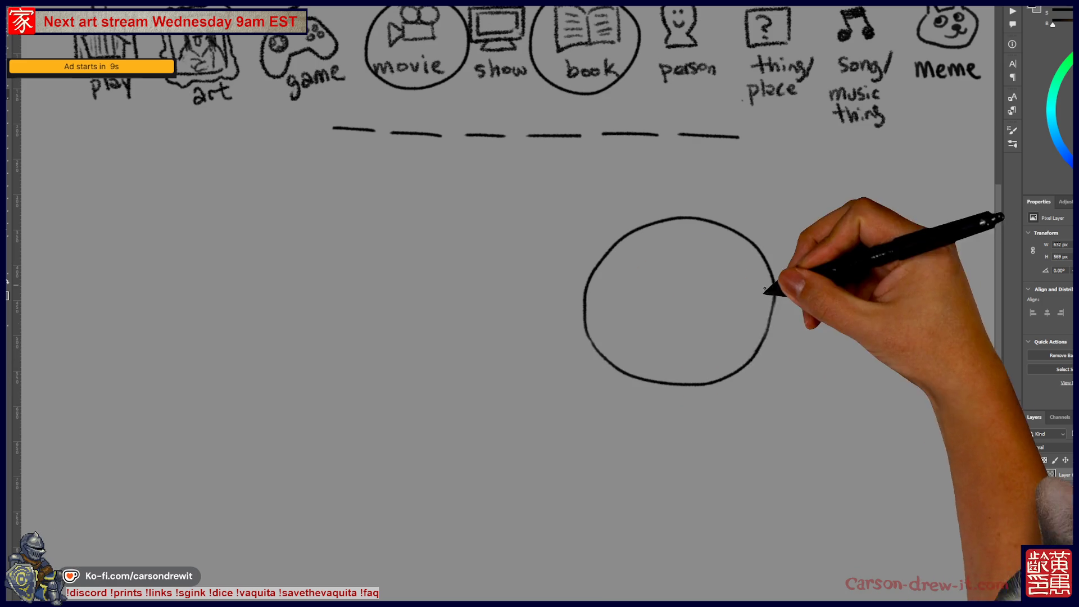
mouse_move(661, 380)
mouse_down()
mouse_move(661, 423)
mouse_move(674, 421)
mouse_up()
mouse_move(703, 384)
mouse_down()
mouse_move(700, 416)
mouse_move(718, 431)
mouse_up()
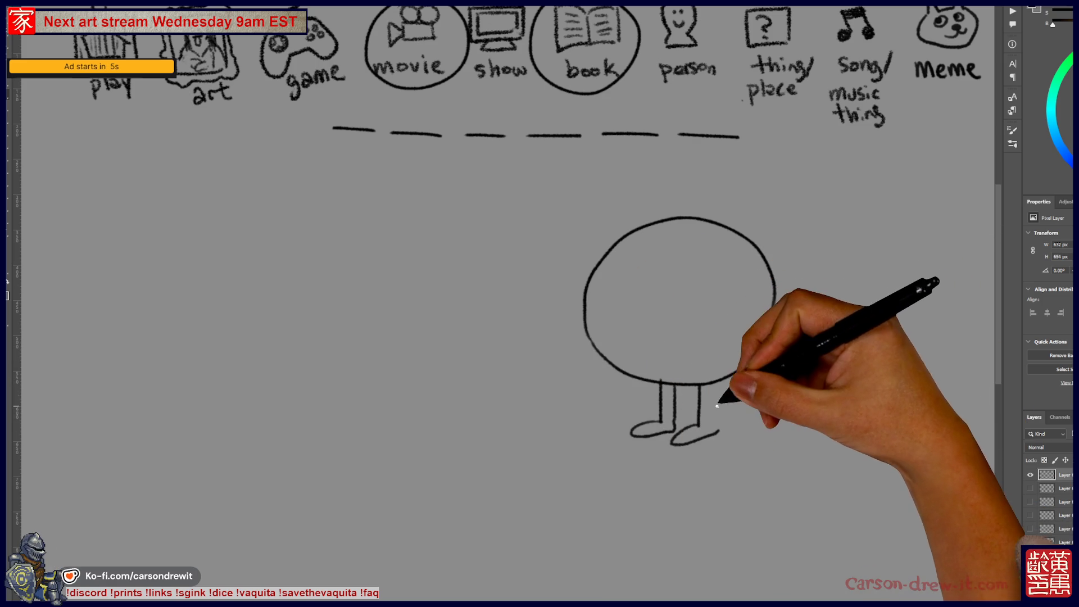
drag(718, 384, 718, 432)
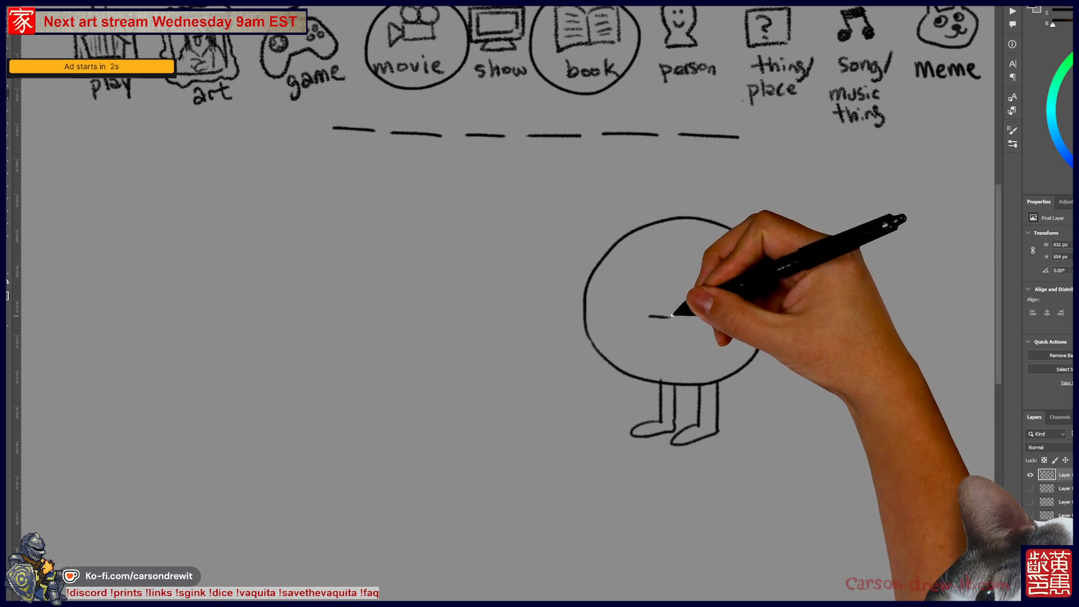
click(650, 293)
click(664, 293)
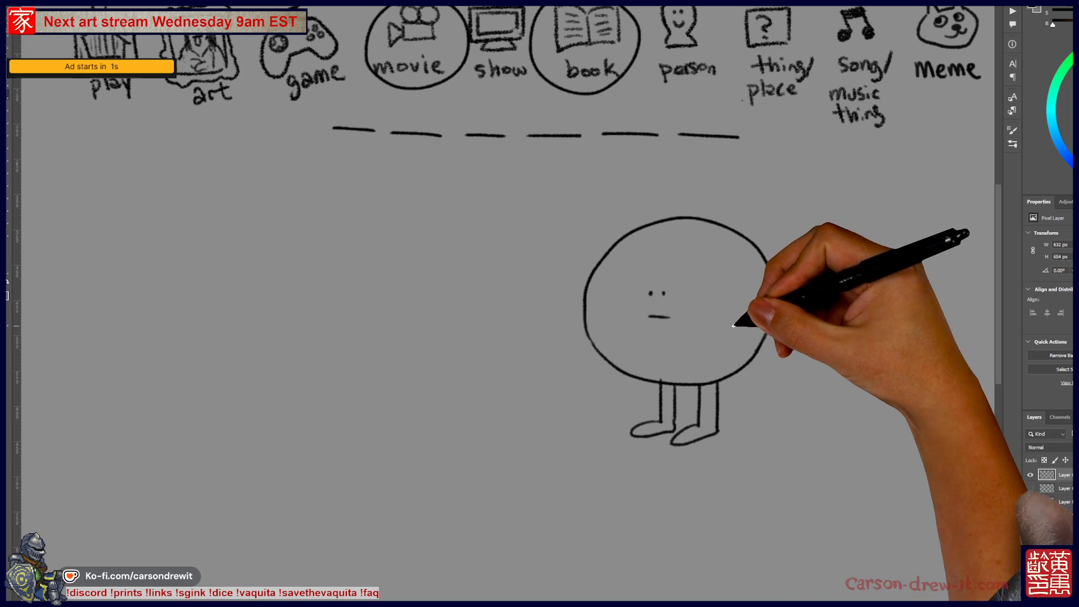
drag(747, 341, 741, 323)
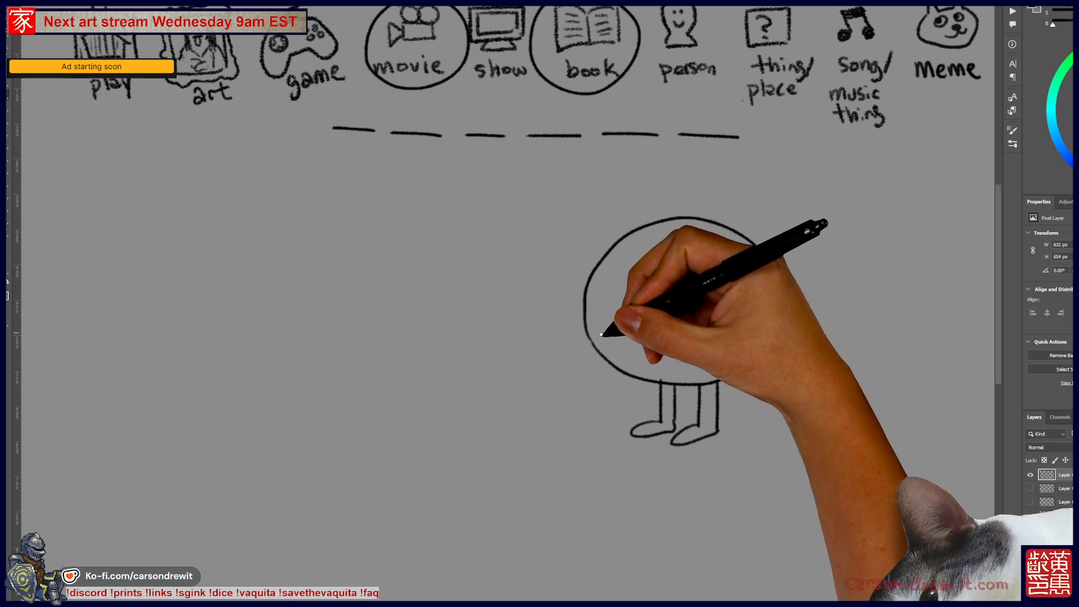
- Add continent outlines and small detail marks to the globe
mouse_move(672, 229)
mouse_down()
mouse_move(641, 239)
mouse_move(646, 302)
mouse_move(614, 294)
mouse_move(631, 320)
mouse_move(614, 351)
mouse_up()
click(650, 293)
click(664, 293)
mouse_move(649, 316)
mouse_down()
mouse_move(701, 313)
mouse_move(695, 365)
mouse_up()
drag(703, 286, 742, 261)
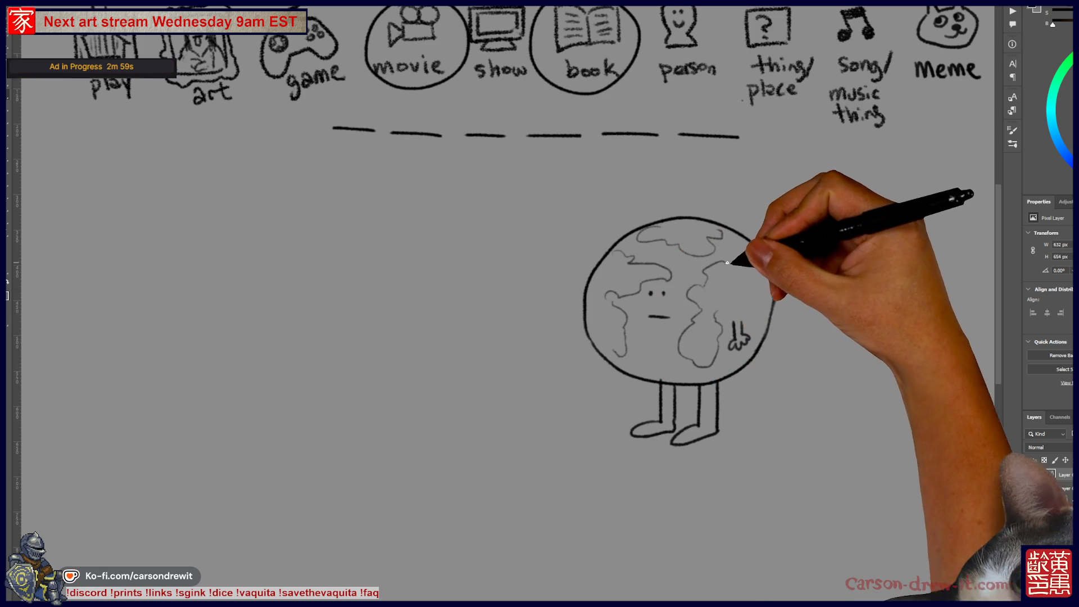
drag(726, 301, 763, 306)
drag(752, 261, 751, 252)
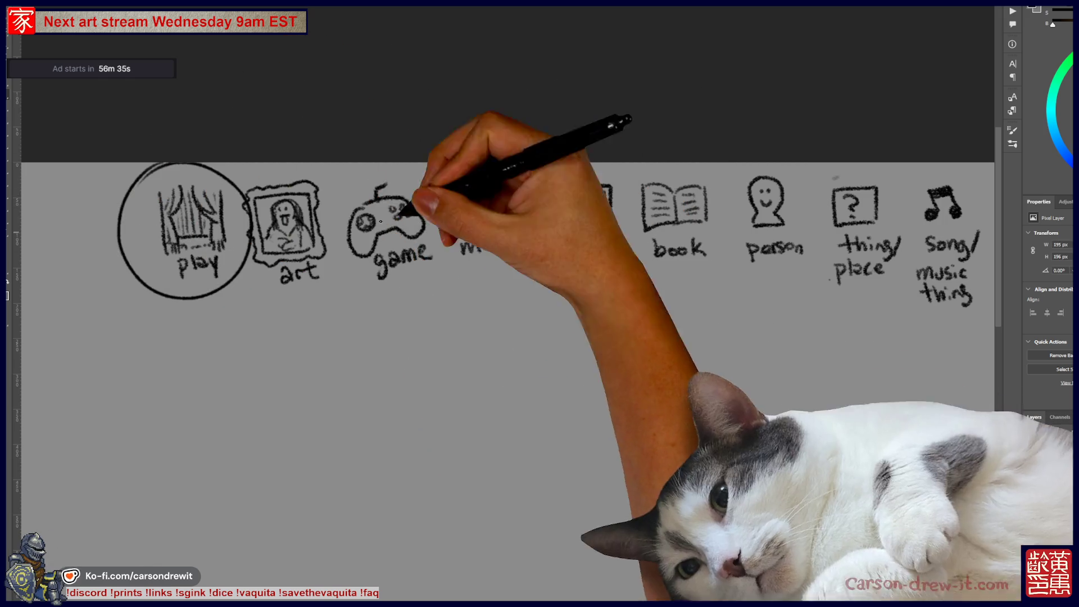
- Circle the movie and song icons and draw another blank dash under the icons
drag(461, 185, 472, 181)
drag(832, 321, 520, 300)
mouse_move(646, 151)
mouse_down()
mouse_move(596, 281)
mouse_move(635, 147)
mouse_up()
mouse_move(561, 349)
mouse_down()
mouse_move(739, 363)
mouse_move(800, 347)
mouse_move(800, 312)
mouse_up()
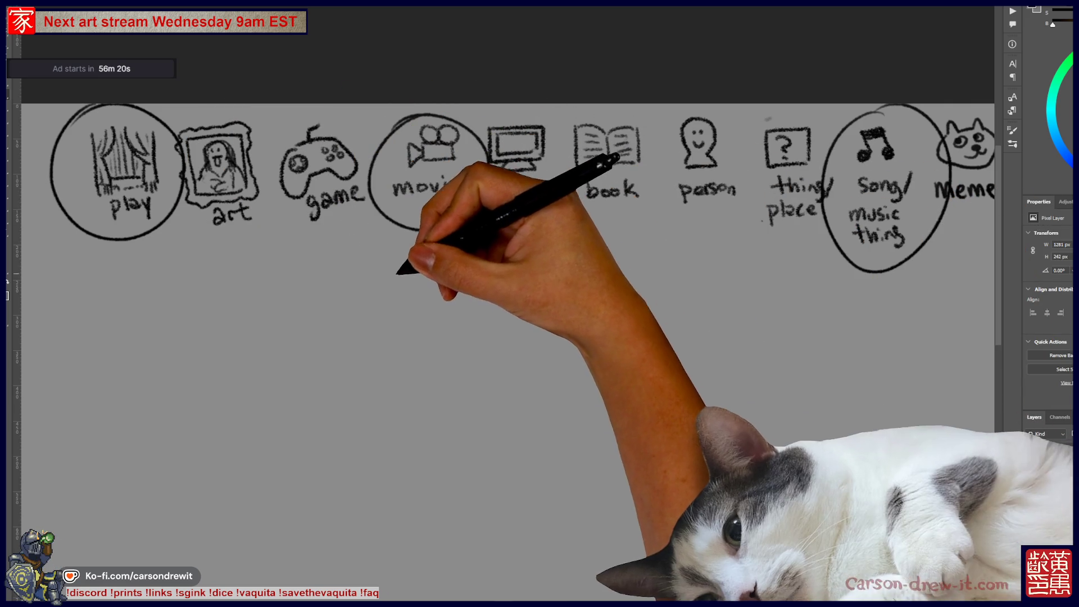
drag(324, 270, 626, 276)
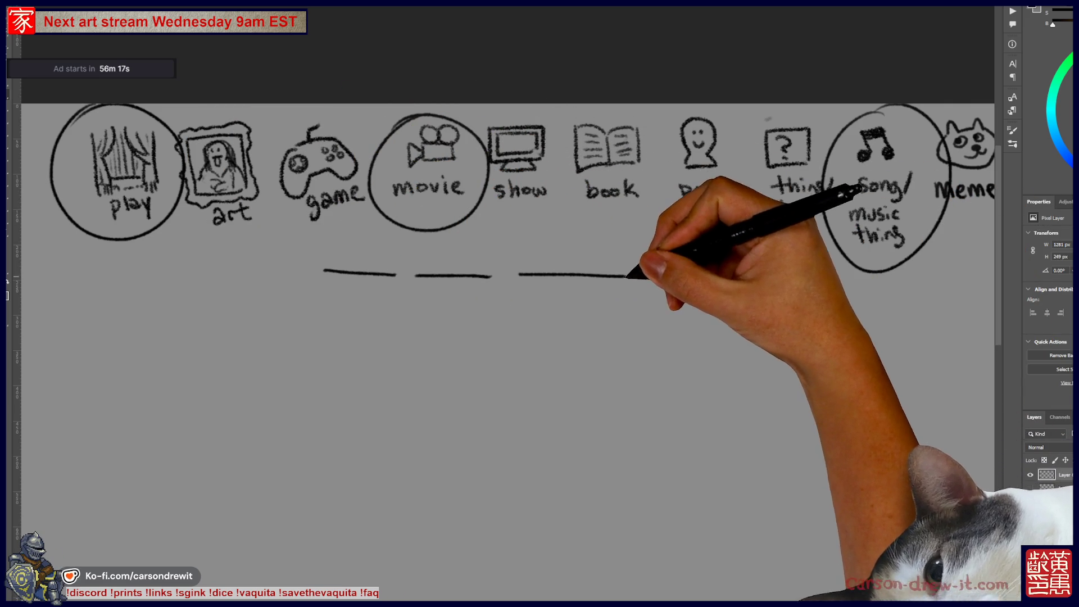
- Sketch two round creatures below the blanks, redrawing the second circle, and give them faces
scroll(506, 315, down, 1)
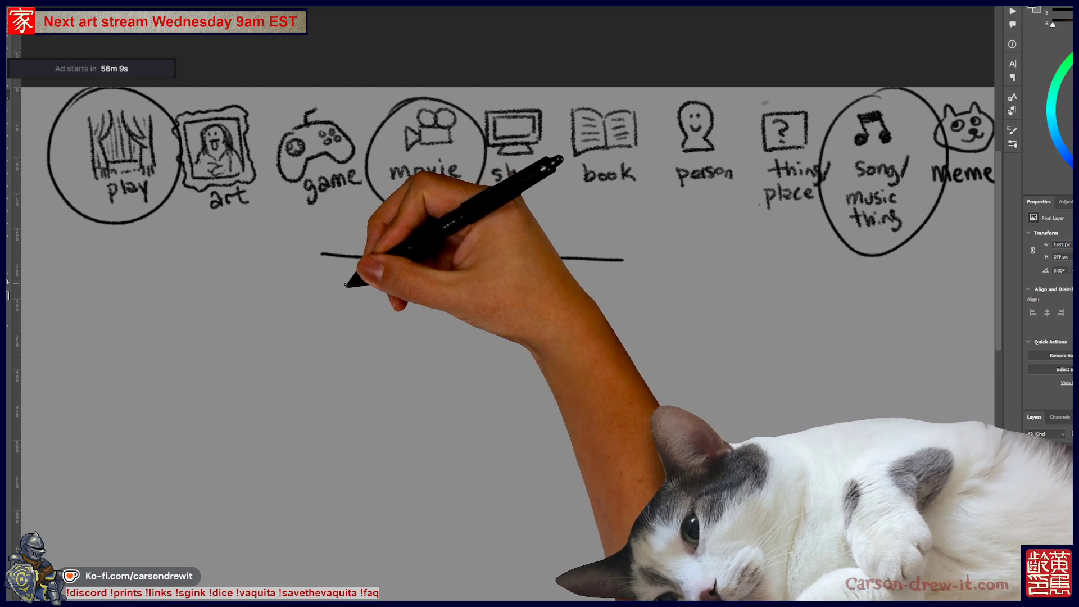
mouse_move(337, 387)
mouse_down()
mouse_move(315, 444)
mouse_move(354, 413)
mouse_move(343, 385)
mouse_move(371, 428)
mouse_up()
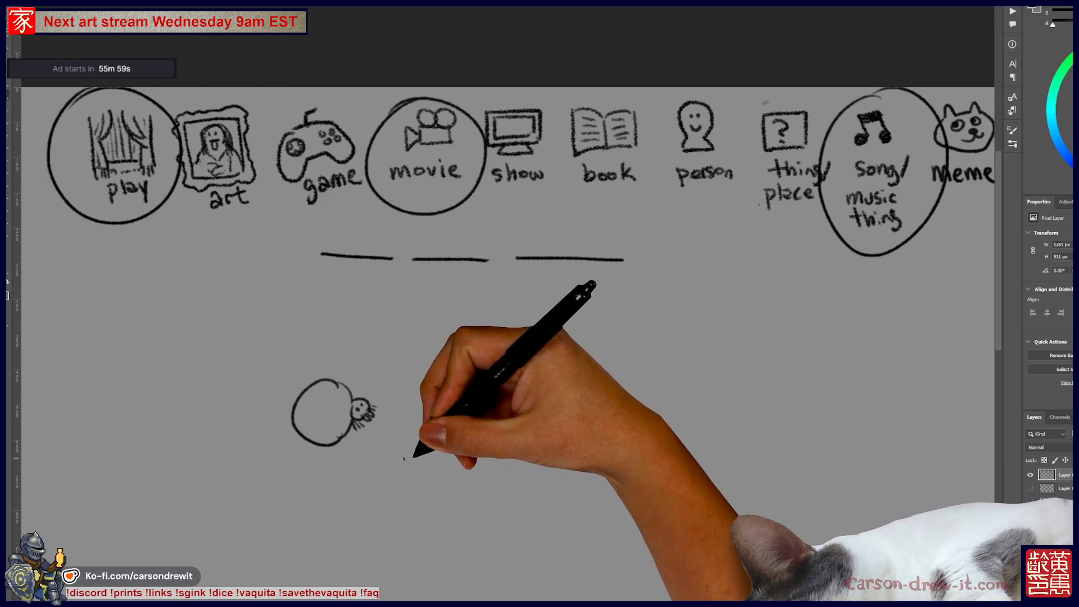
drag(448, 376, 430, 424)
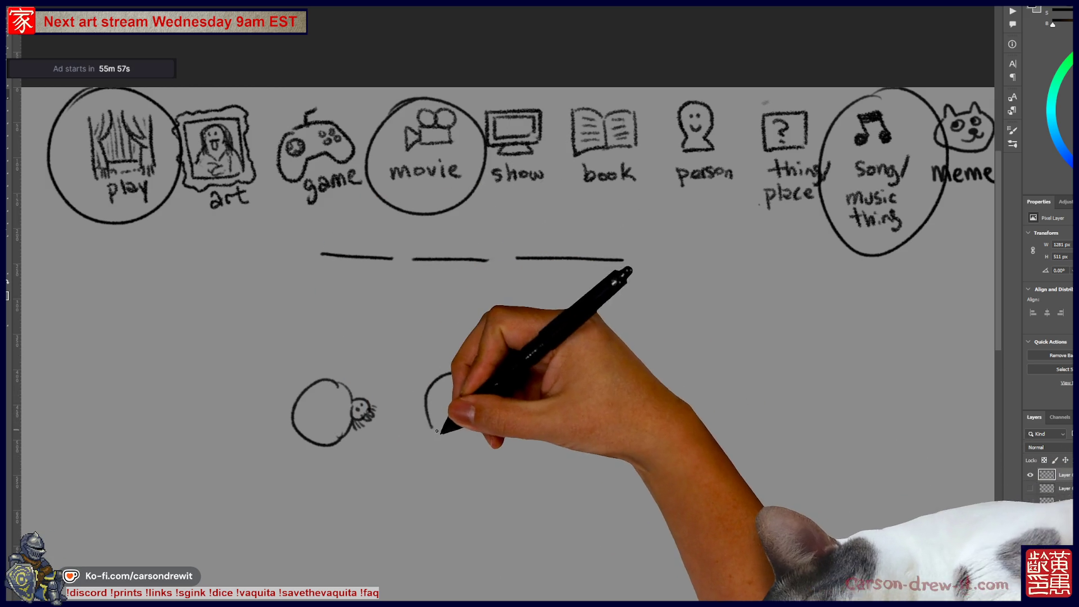
key(ctrl+z)
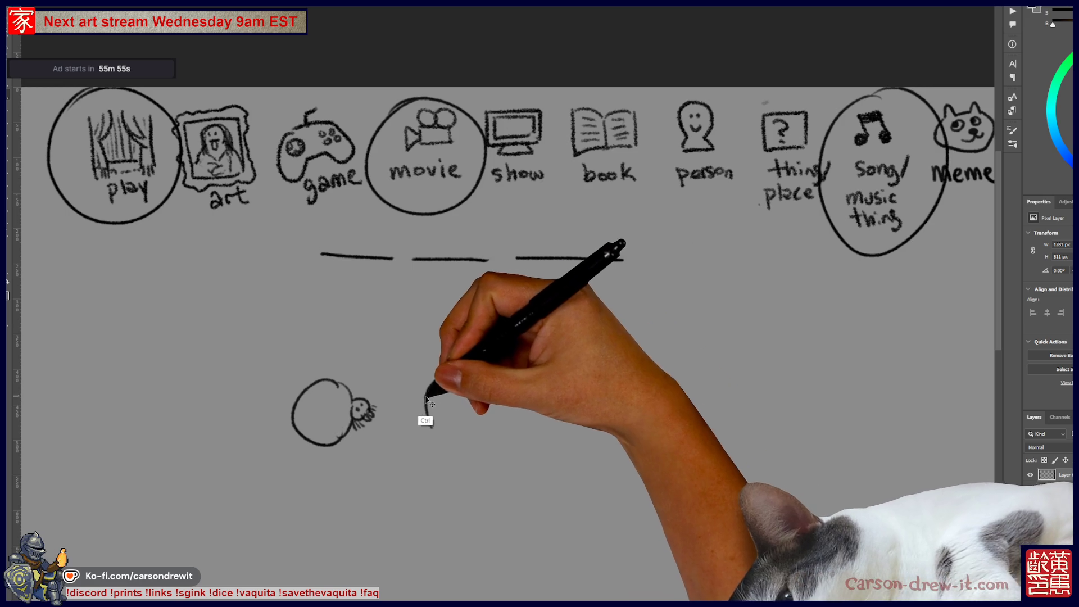
drag(436, 373, 422, 406)
drag(506, 395, 503, 412)
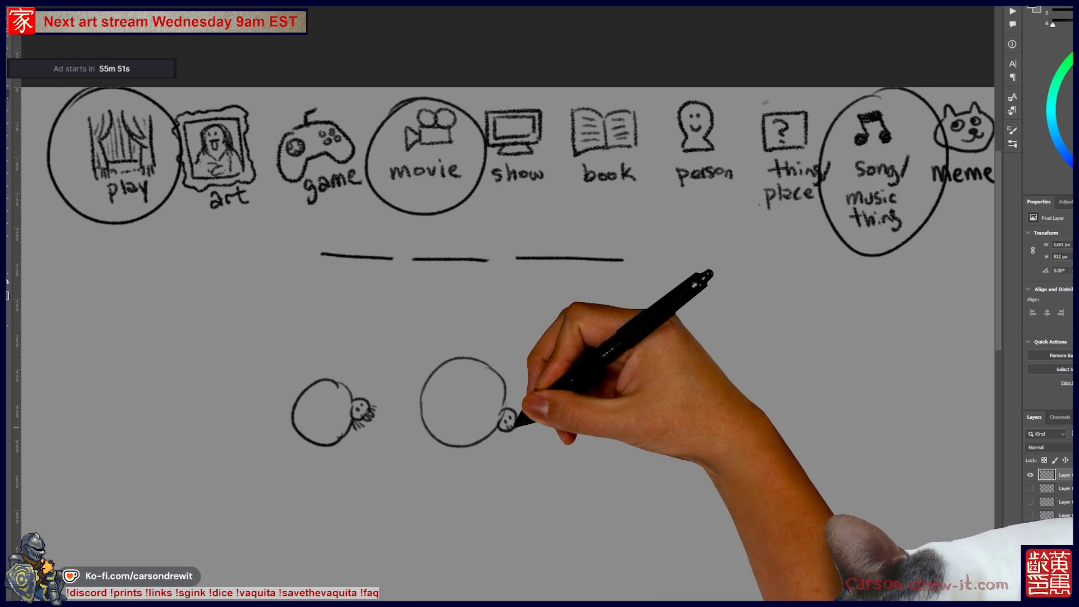
drag(512, 422, 519, 427)
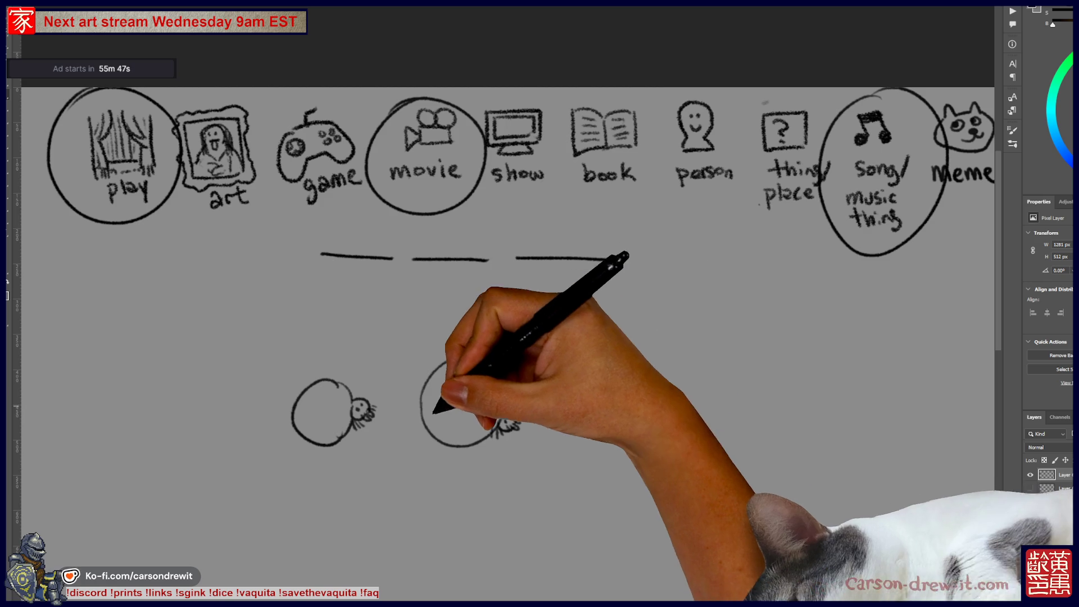
drag(308, 418, 309, 425)
drag(321, 421, 322, 426)
click(467, 408)
drag(440, 403, 455, 425)
drag(475, 414, 484, 410)
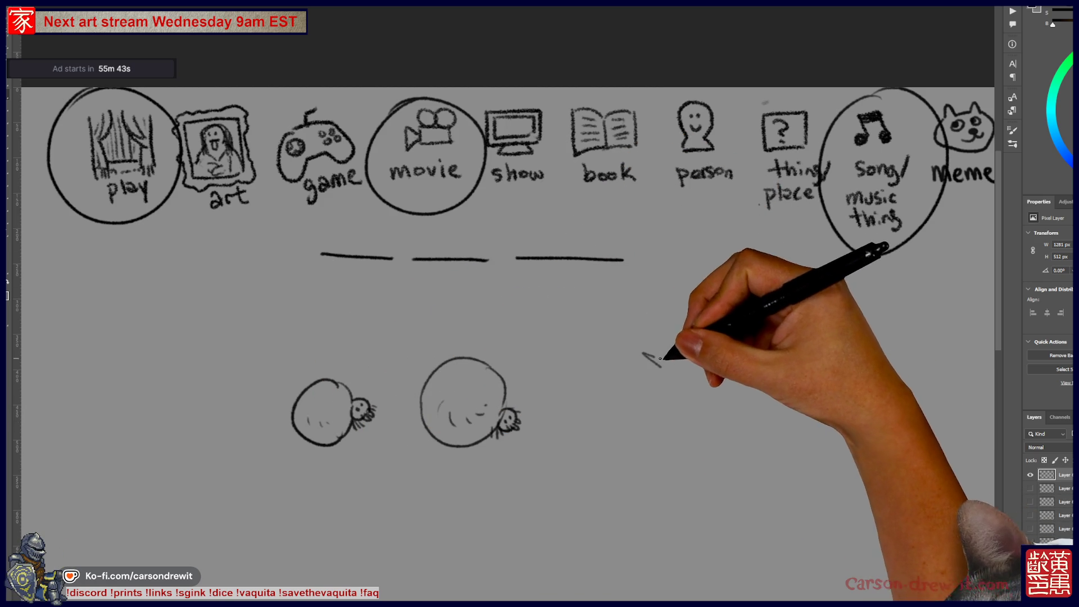
- Scribble a jagged burst shape with scattered dots to the right of the creatures
drag(644, 355, 733, 333)
drag(607, 387, 652, 420)
mouse_move(640, 440)
mouse_down()
mouse_move(641, 450)
mouse_move(706, 448)
mouse_up()
drag(737, 411, 748, 403)
mouse_move(583, 307)
mouse_down()
mouse_move(618, 336)
mouse_move(617, 363)
mouse_up()
mouse_move(598, 426)
mouse_down()
mouse_move(565, 449)
mouse_move(613, 461)
mouse_up()
drag(689, 303, 756, 307)
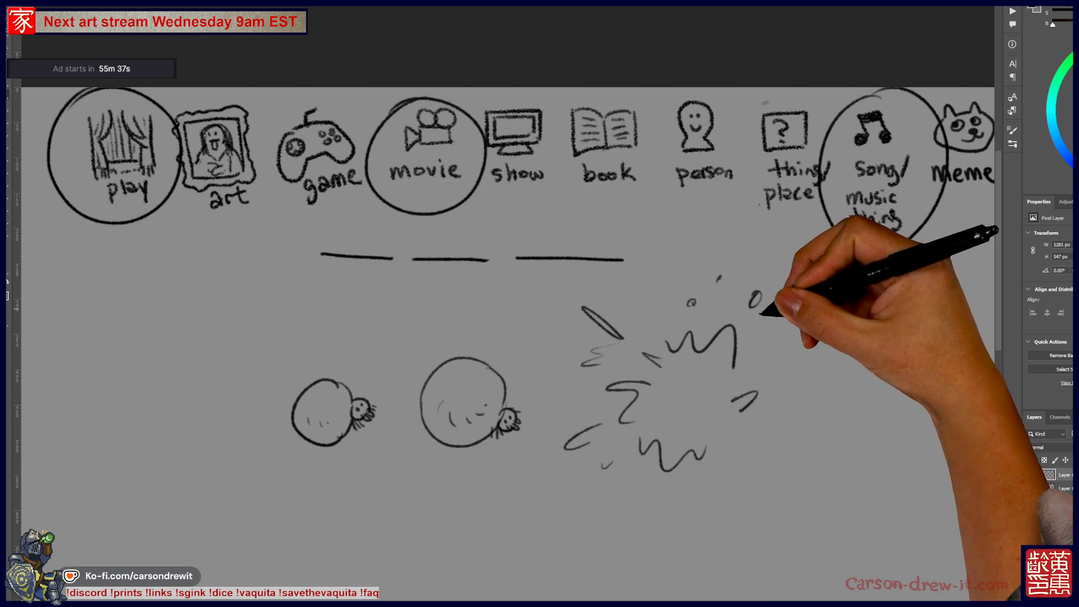
drag(759, 344, 764, 340)
click(725, 442)
drag(767, 433, 764, 444)
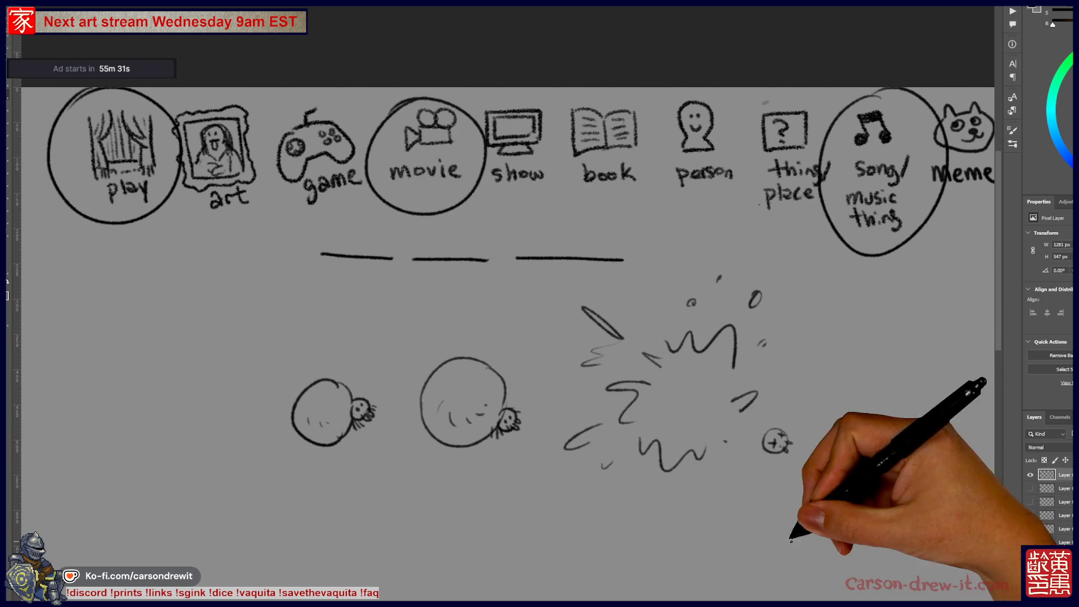
- Draw arrows from the blanks down to the two creatures and the burst
drag(781, 519, 756, 524)
drag(295, 344, 309, 361)
mouse_move(428, 279)
mouse_down()
mouse_move(430, 331)
mouse_move(441, 334)
mouse_up()
drag(583, 284, 628, 336)
drag(613, 335, 668, 309)
click(692, 284)
drag(731, 296, 728, 311)
drag(733, 347, 739, 349)
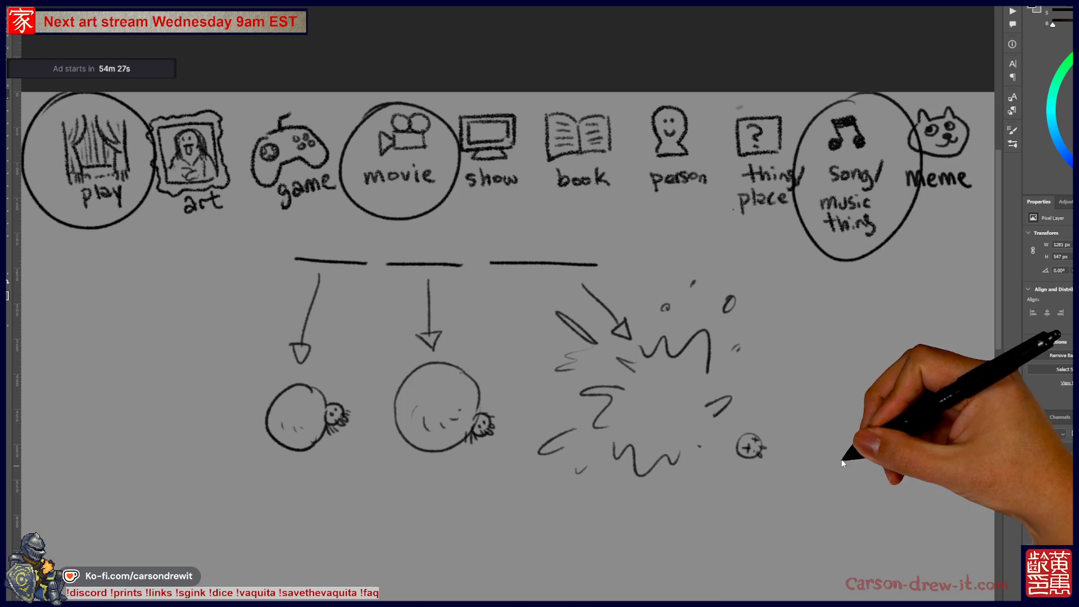
- Hide the doodle layer, select the SCORE layer, and pan to the SCORES list
click(1031, 502)
click(1046, 475)
drag(112, 393, 687, 394)
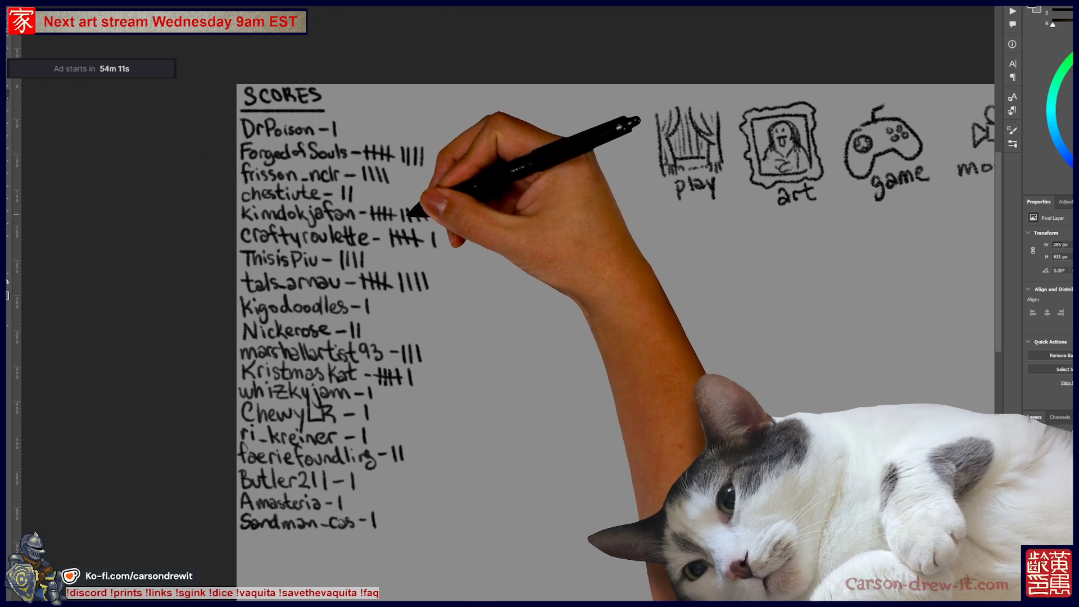
- Add tally marks to two players' scores, completing a group of five, then return to the fairy artwork
drag(433, 206, 432, 220)
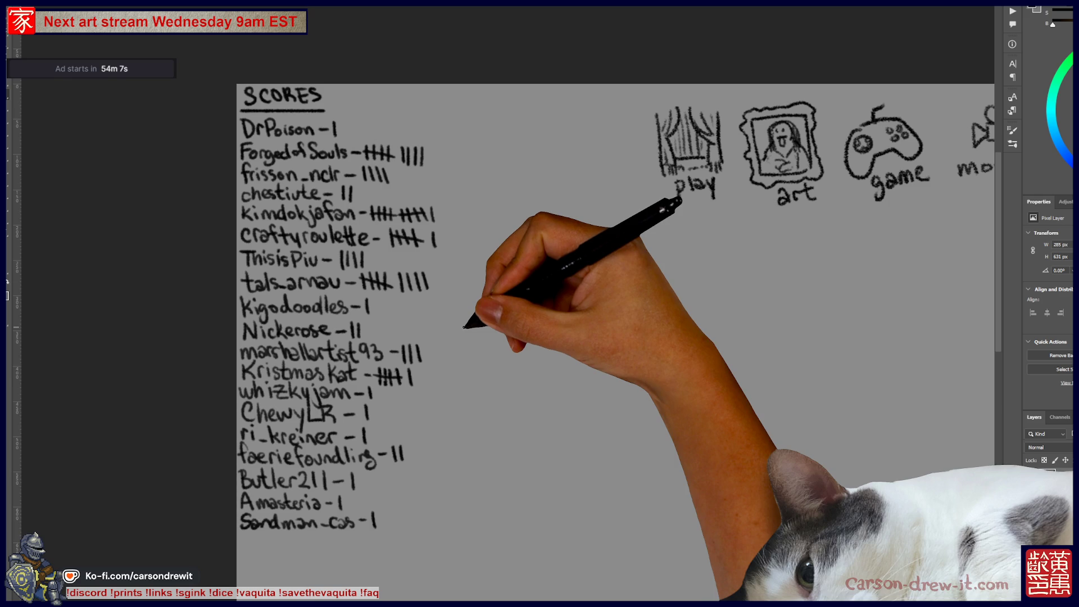
drag(400, 147, 428, 163)
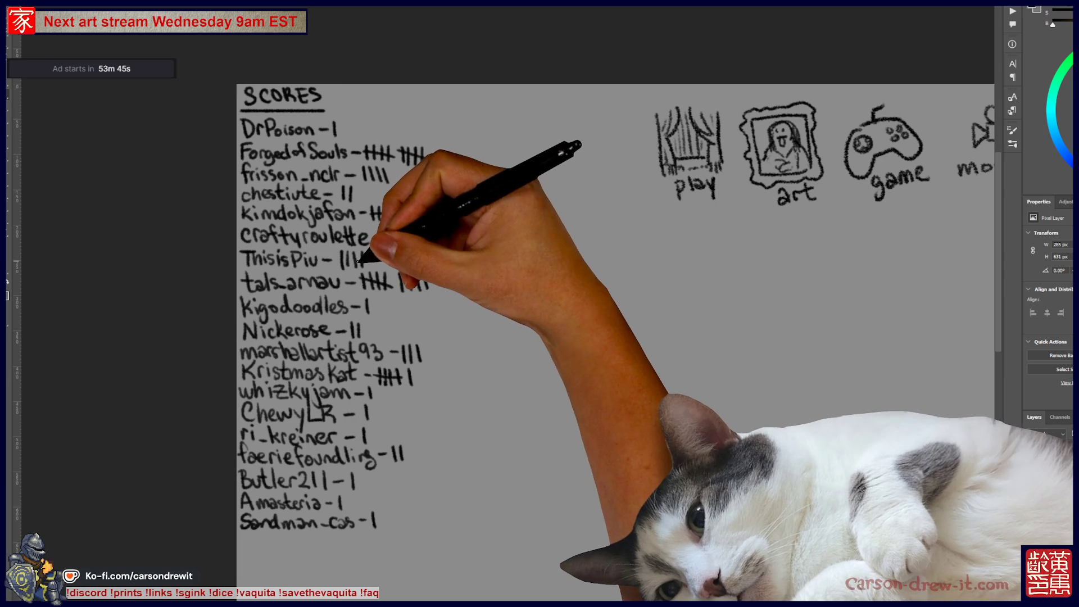
drag(434, 232, 434, 245)
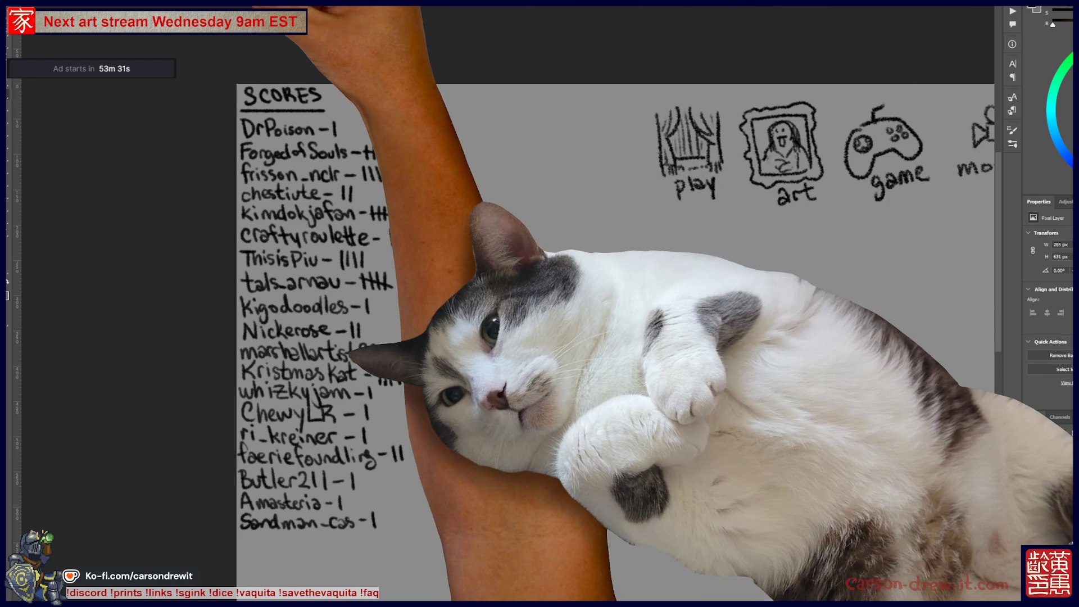
key(ctrl+Tab)
scroll(545, 259, up, 10)
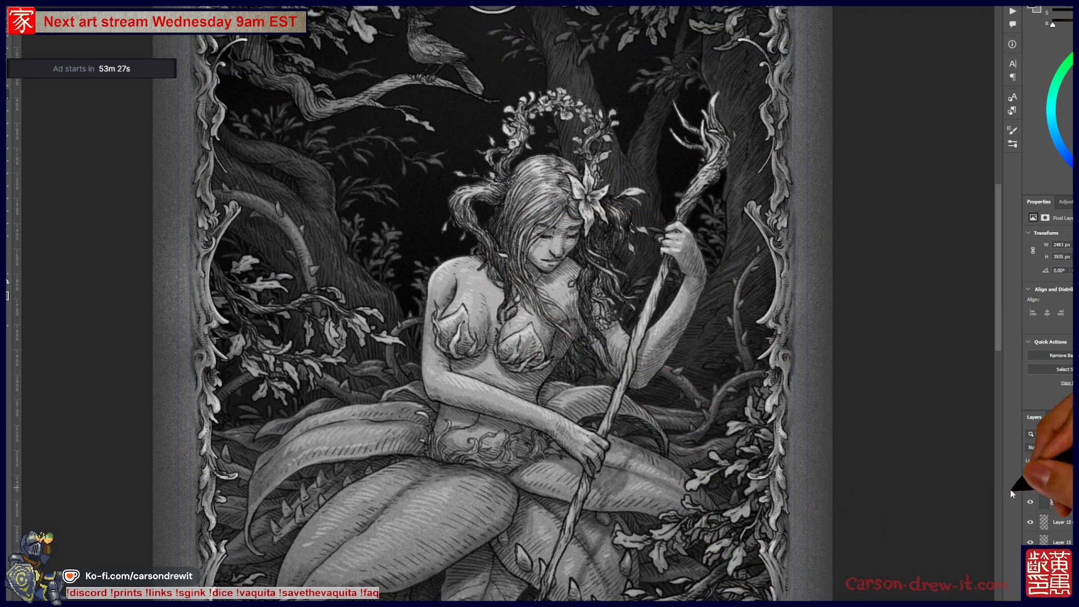
- Make Layer 11 visible with the whole artwork fit on screen, then switch to the Sub Tarot Cards notes
scroll(1048, 501, up, 2)
scroll(1049, 501, up, 2)
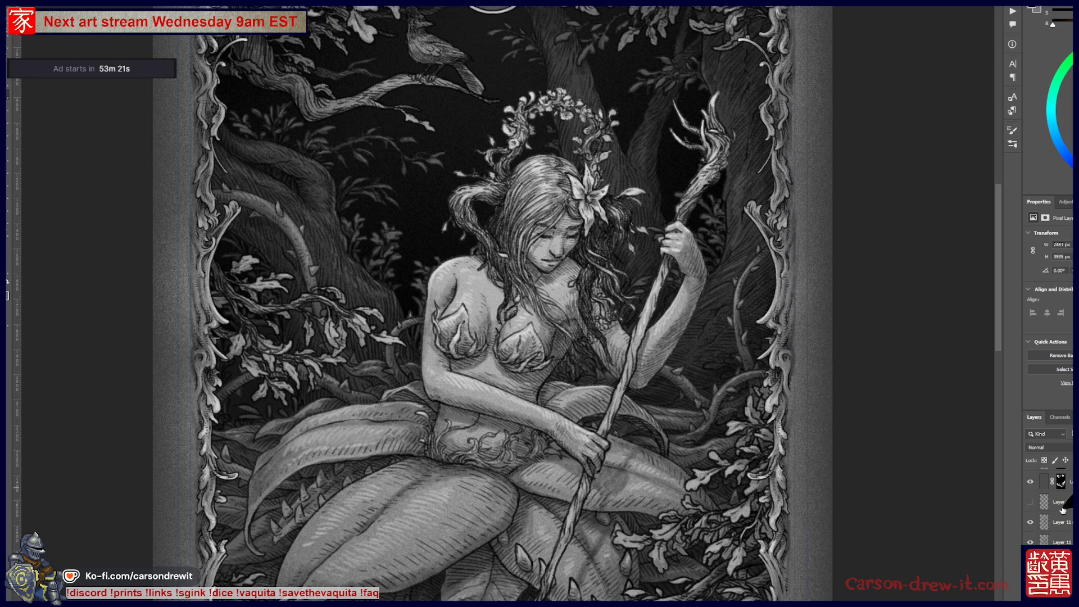
click(1061, 522)
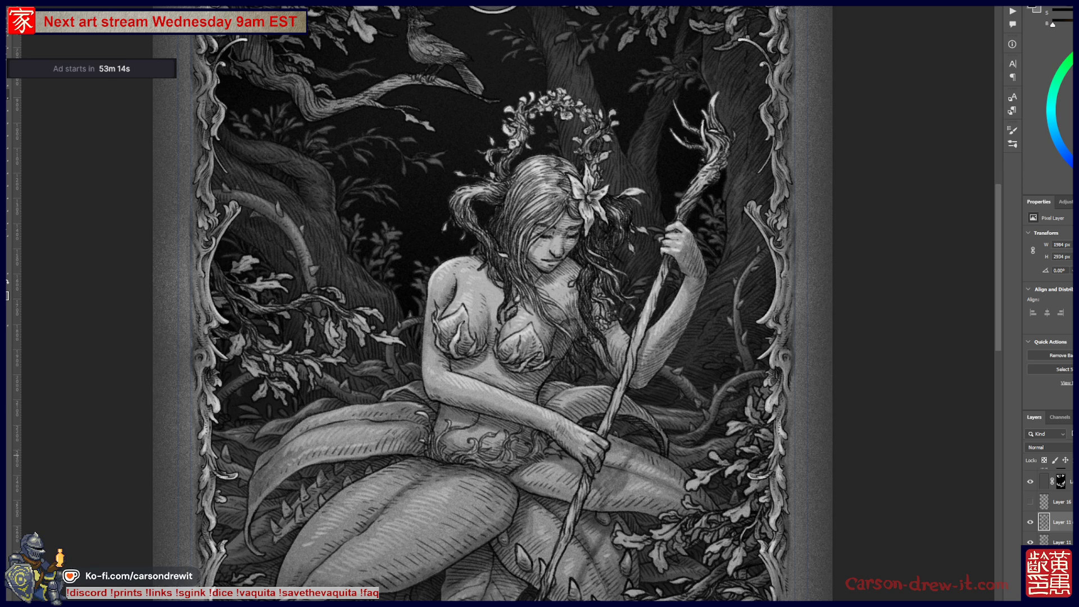
key(ctrl+0)
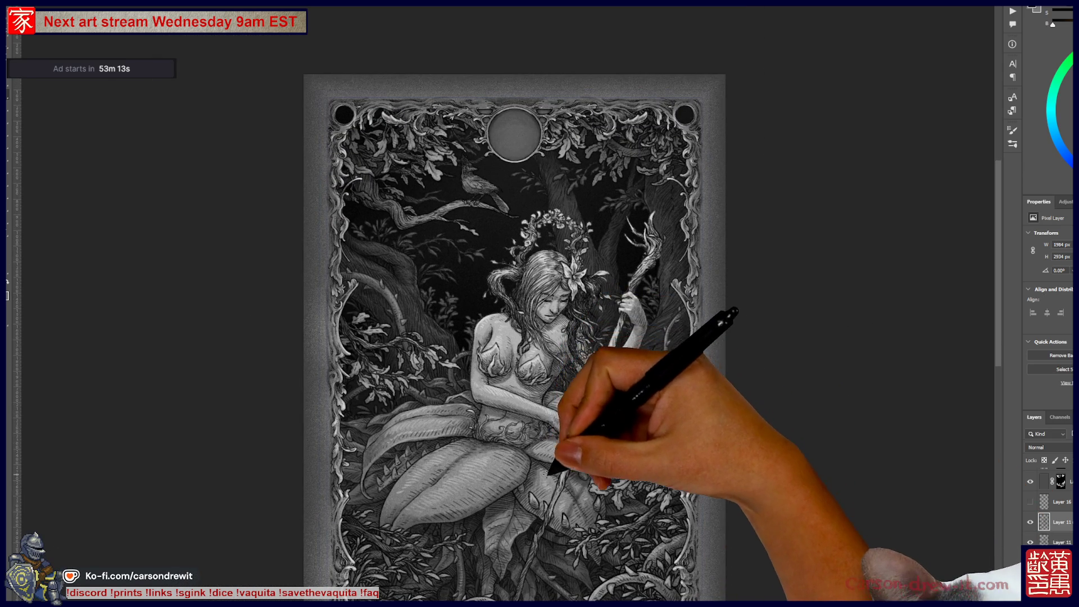
drag(546, 475, 560, 394)
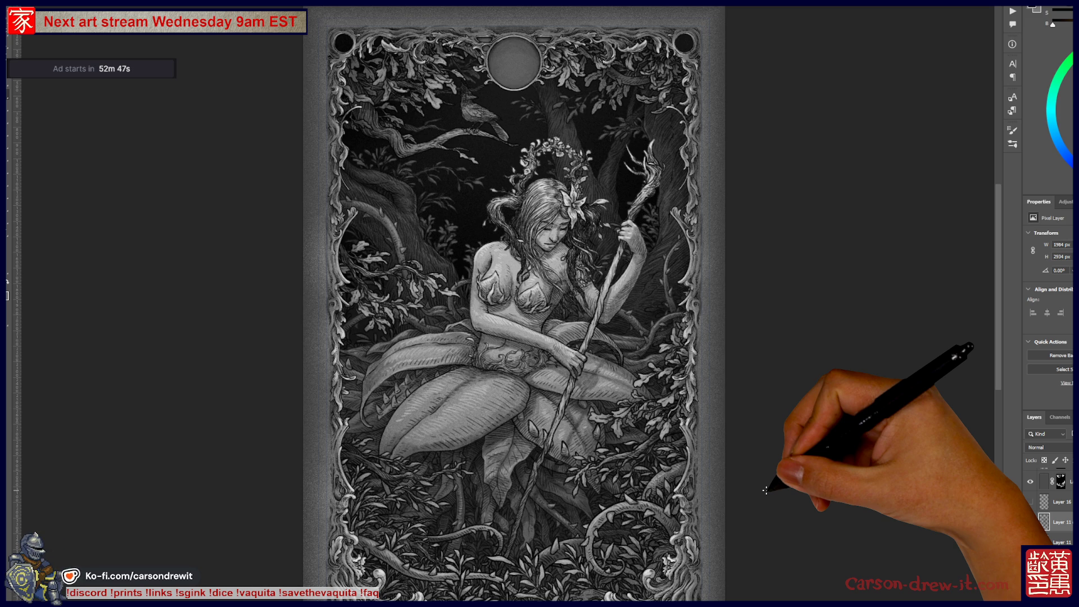
key(ctrl+comma)
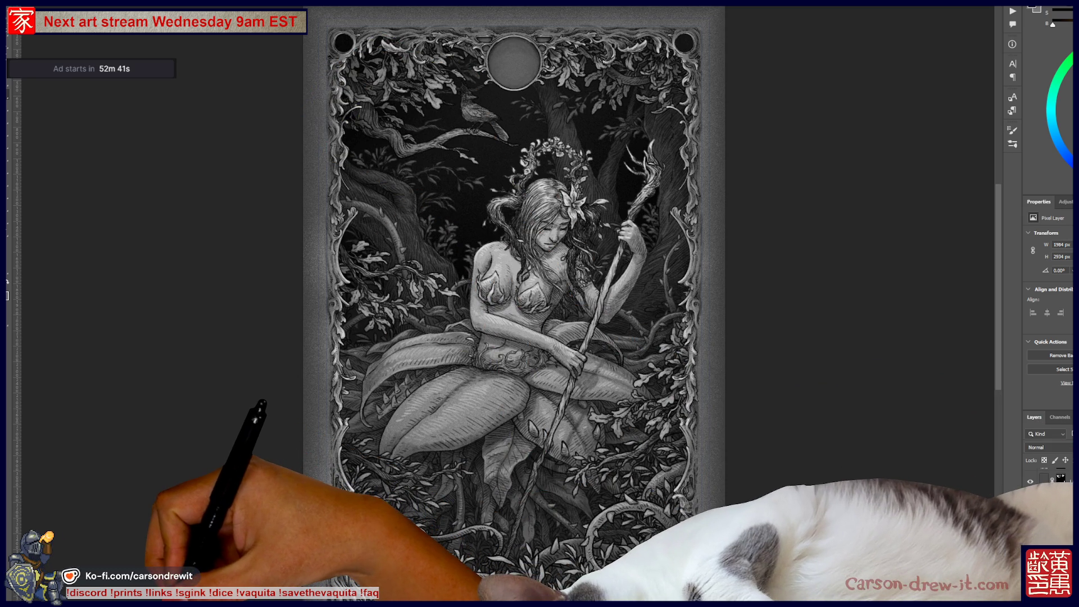
key(alt+Tab)
scroll(632, 252, down, 5)
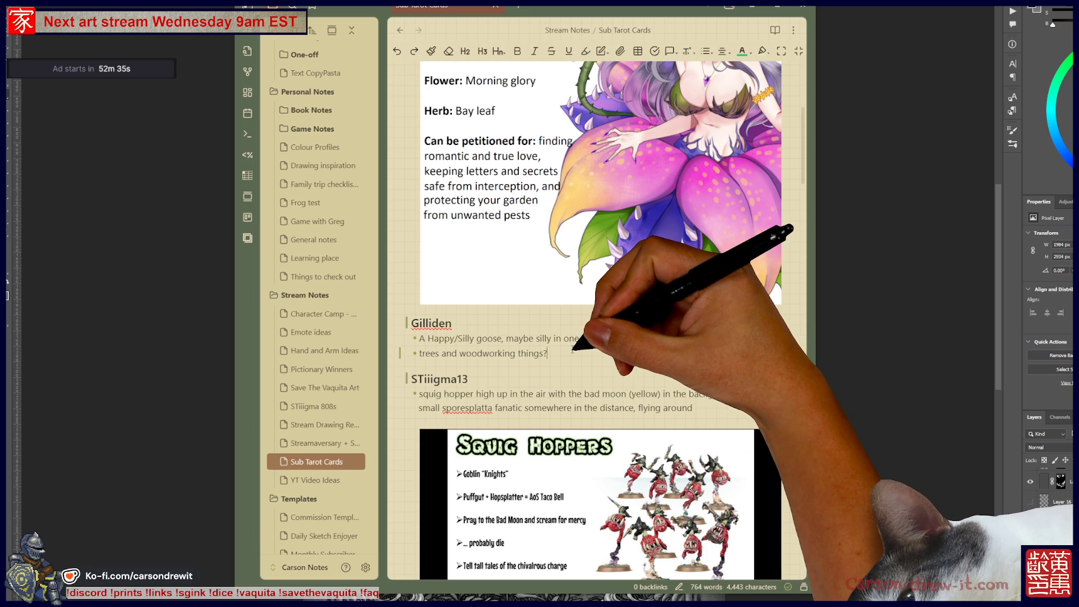
- Read the Sub Tarot Cards note from the woodworking line down to the galaxy image, then leave Obsidian
click(564, 353)
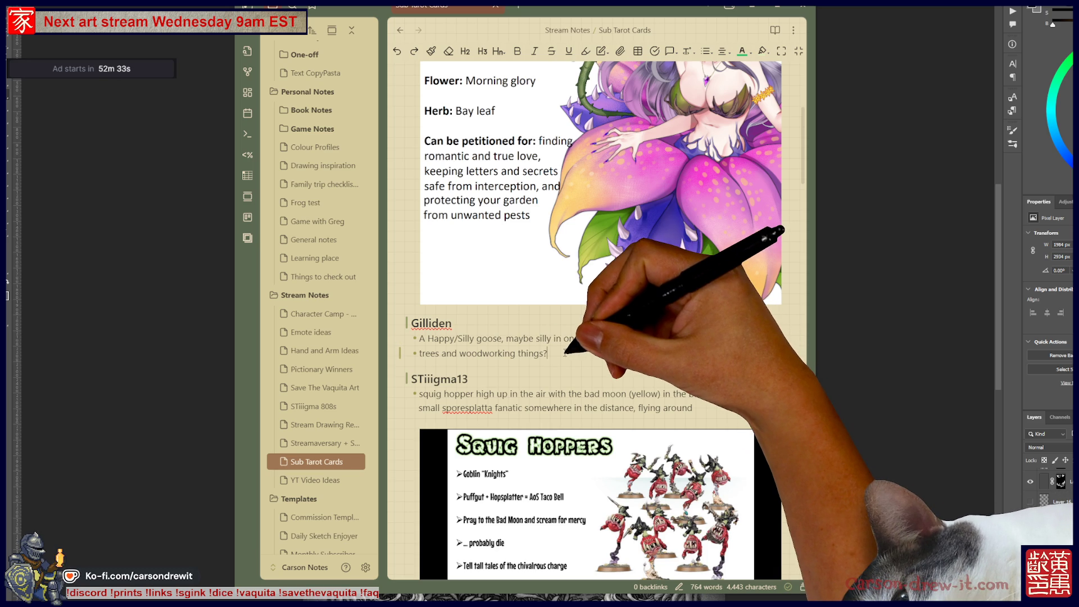
scroll(566, 353, down, 3)
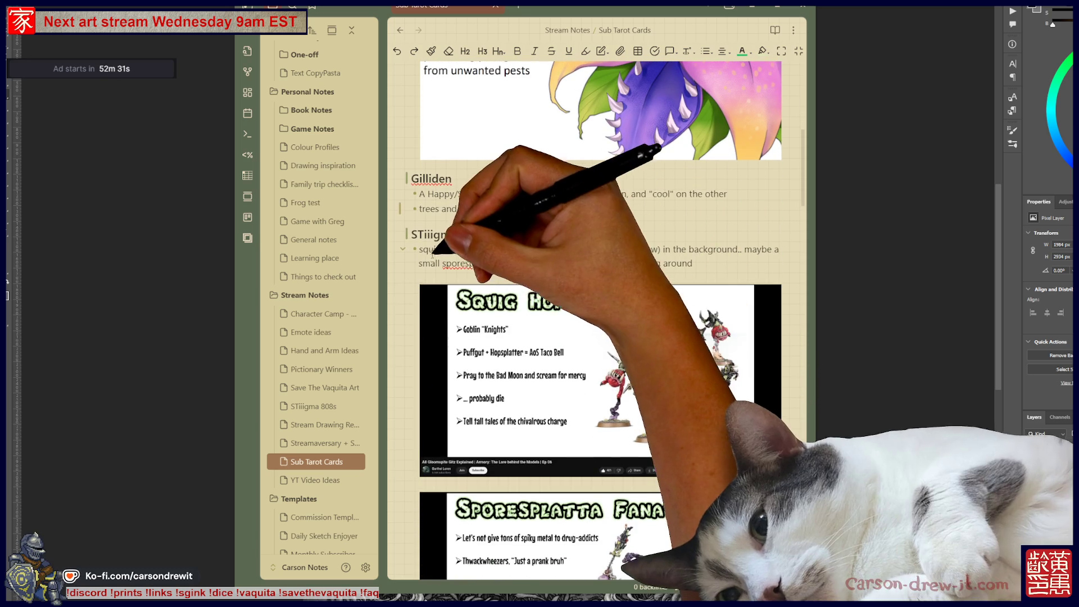
scroll(444, 253, down, 10)
scroll(436, 259, down, 7)
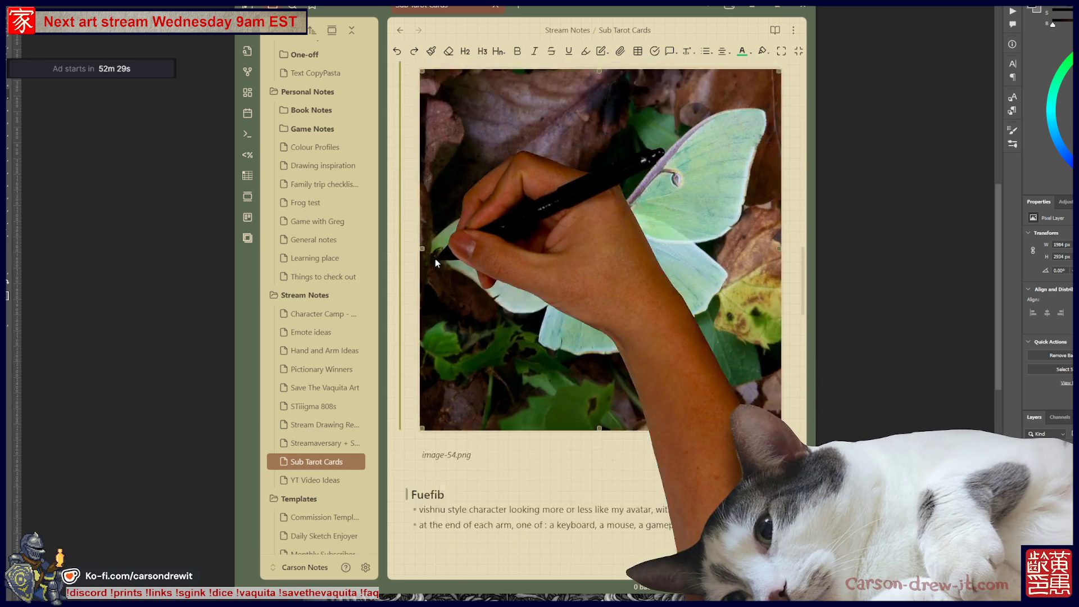
scroll(435, 260, up, 8)
scroll(435, 262, down, 12)
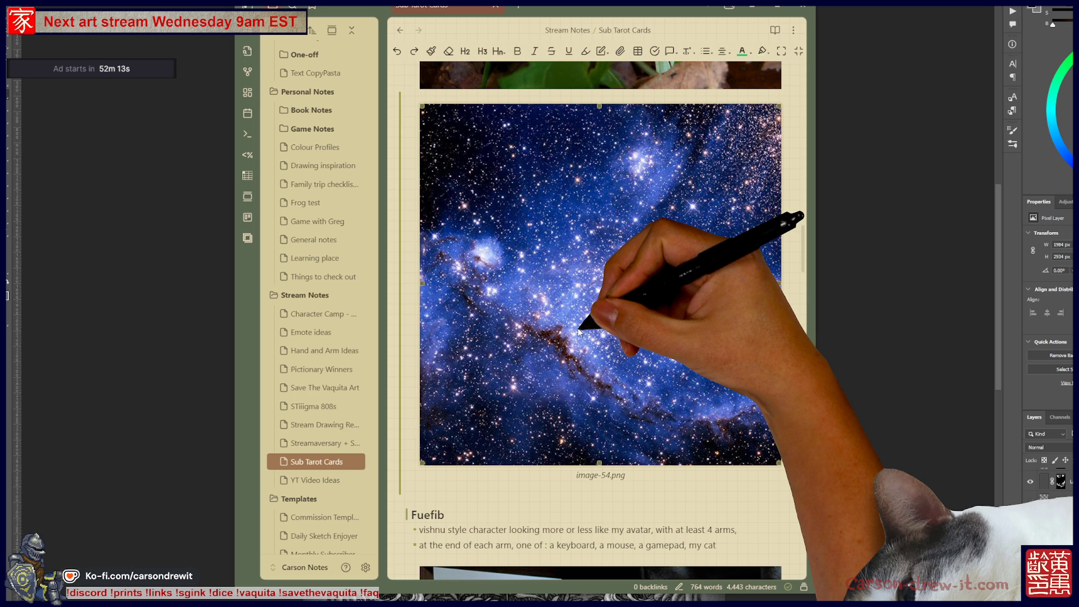
click(134, 255)
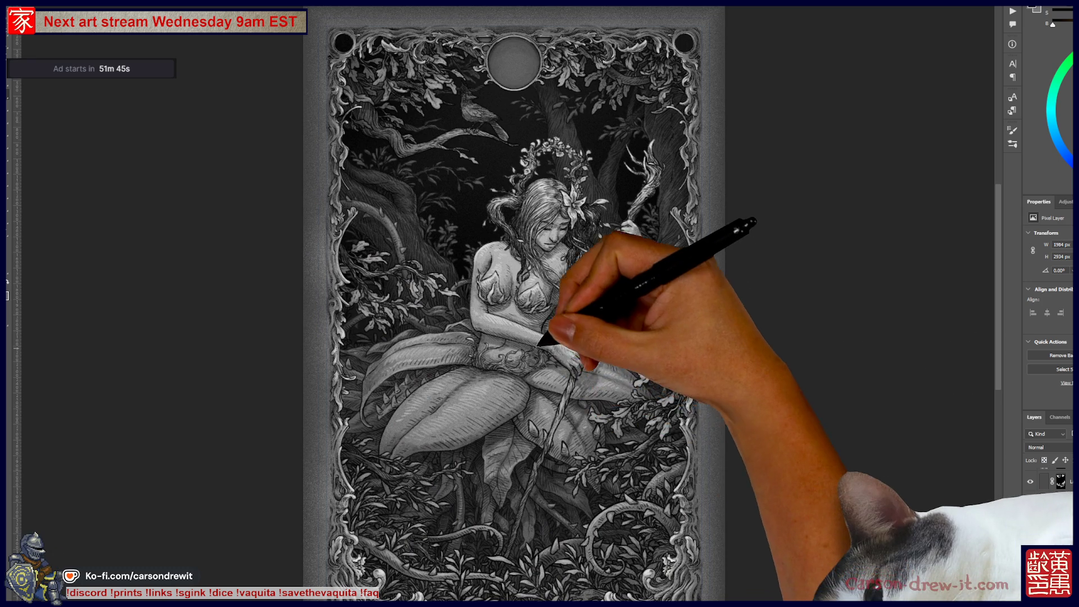
- Zoom in and pan so the moon, bird and top frame show above her head
scroll(589, 334, up, 3)
mouse_move(589, 334)
mouse_down()
mouse_move(691, 447)
mouse_move(683, 430)
mouse_move(655, 458)
mouse_up()
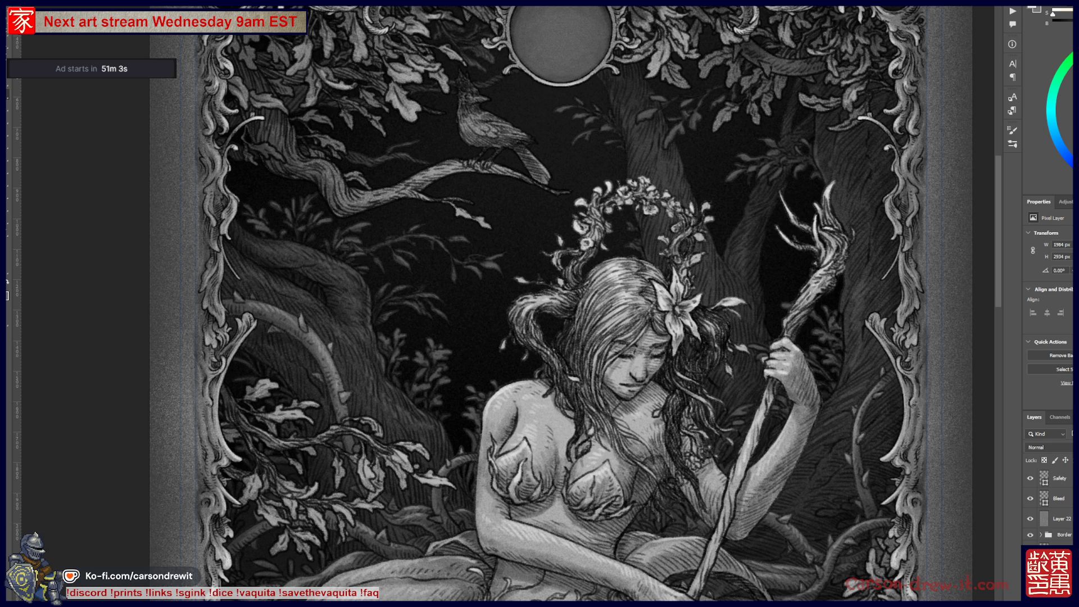
- Choose the working layer and a brush preset after a short test stroke
key(alt+bracketright)
key(alt+bracketleft)
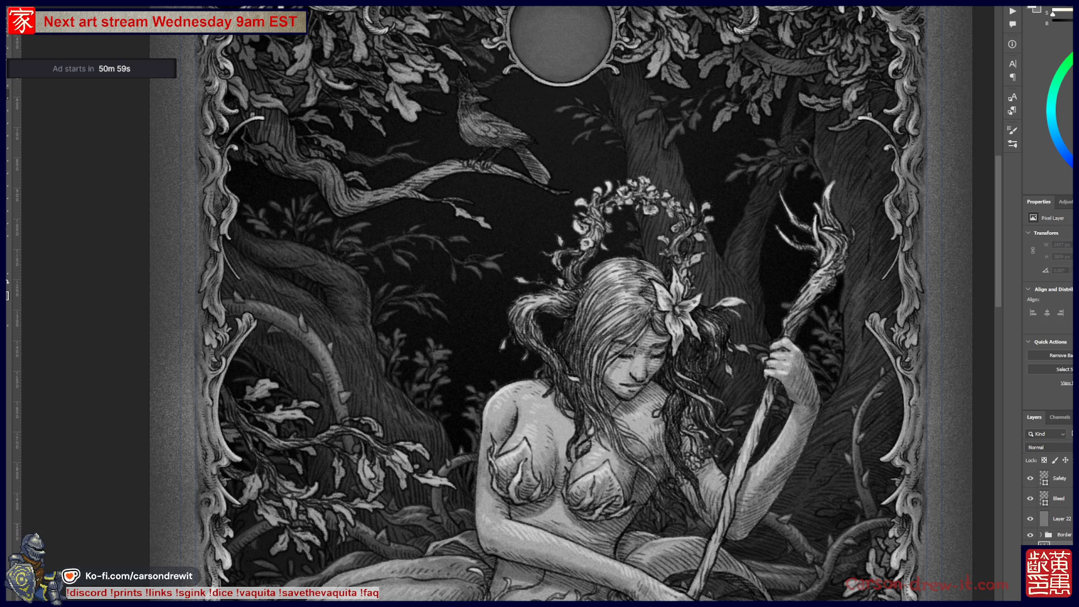
scroll(613, 315, up, 5)
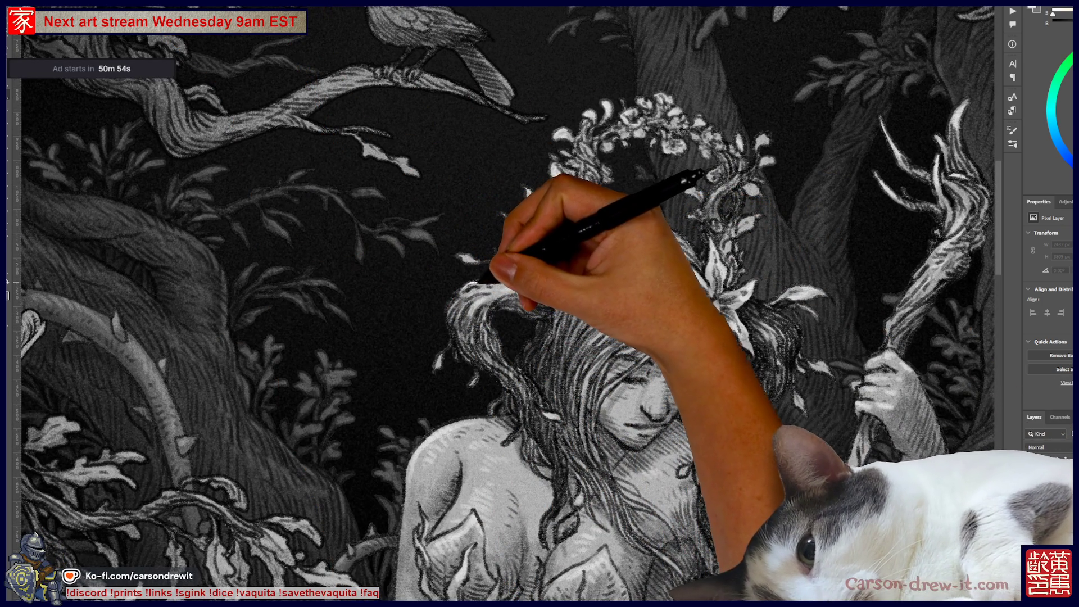
drag(483, 284, 499, 280)
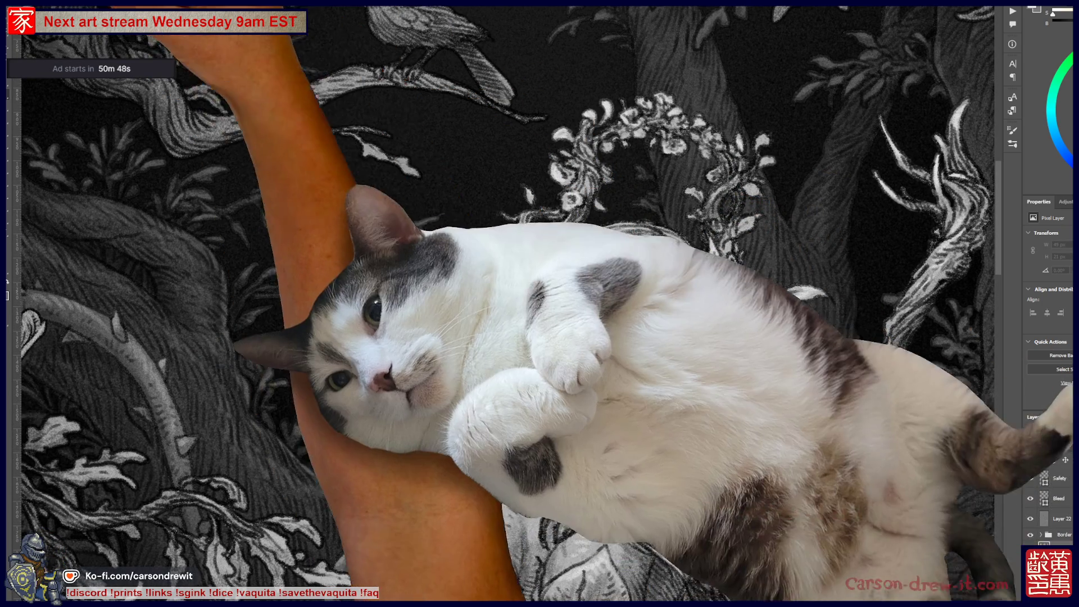
click(31, 21)
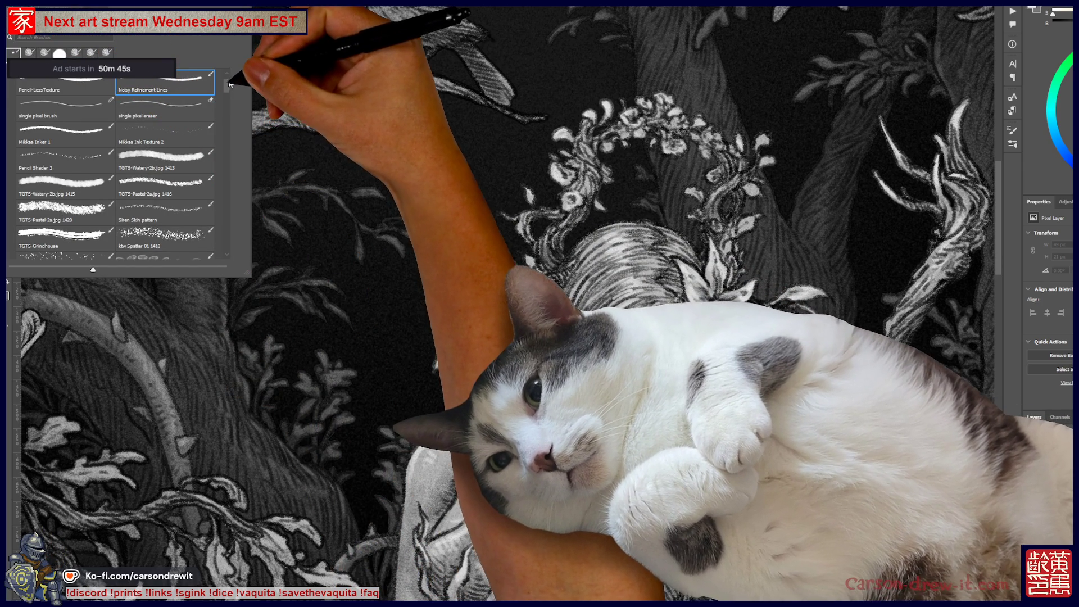
click(227, 72)
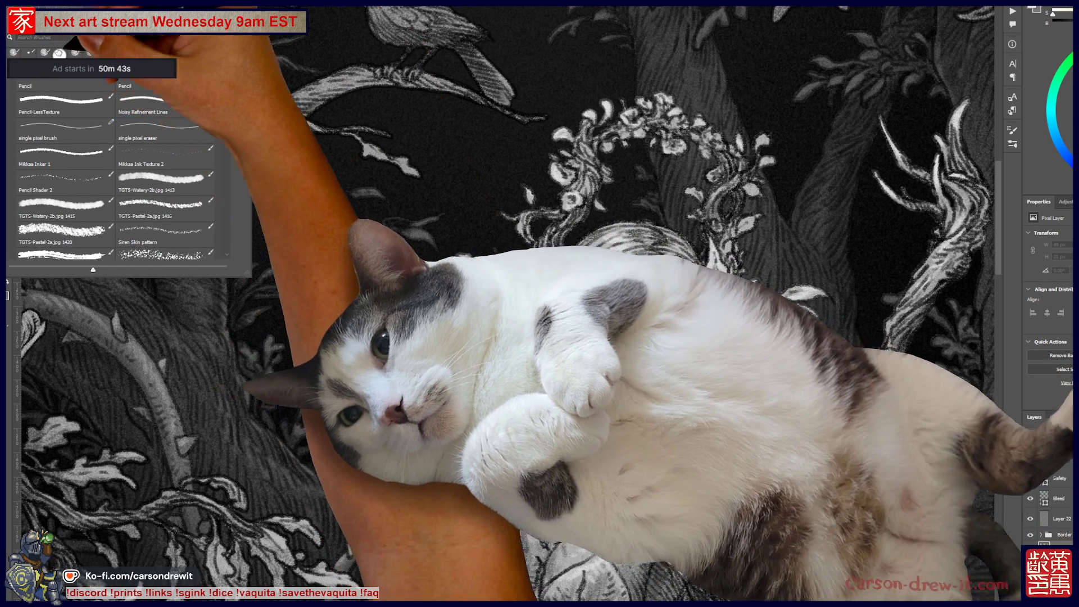
key(Escape)
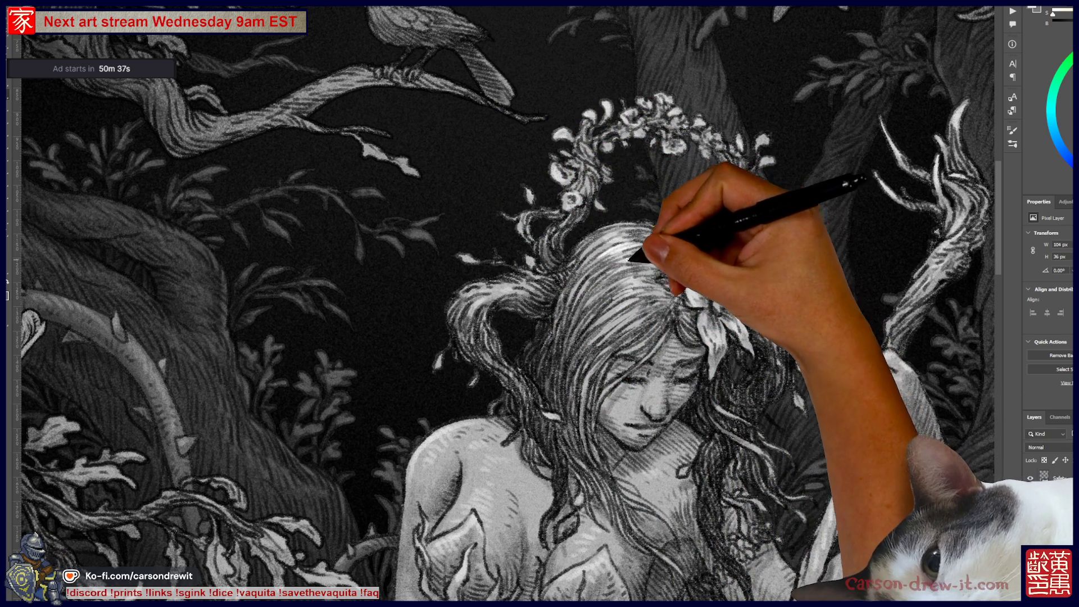
- Paint white highlights on the hair at the top of the head and beside the wreath's left side
drag(642, 266, 643, 277)
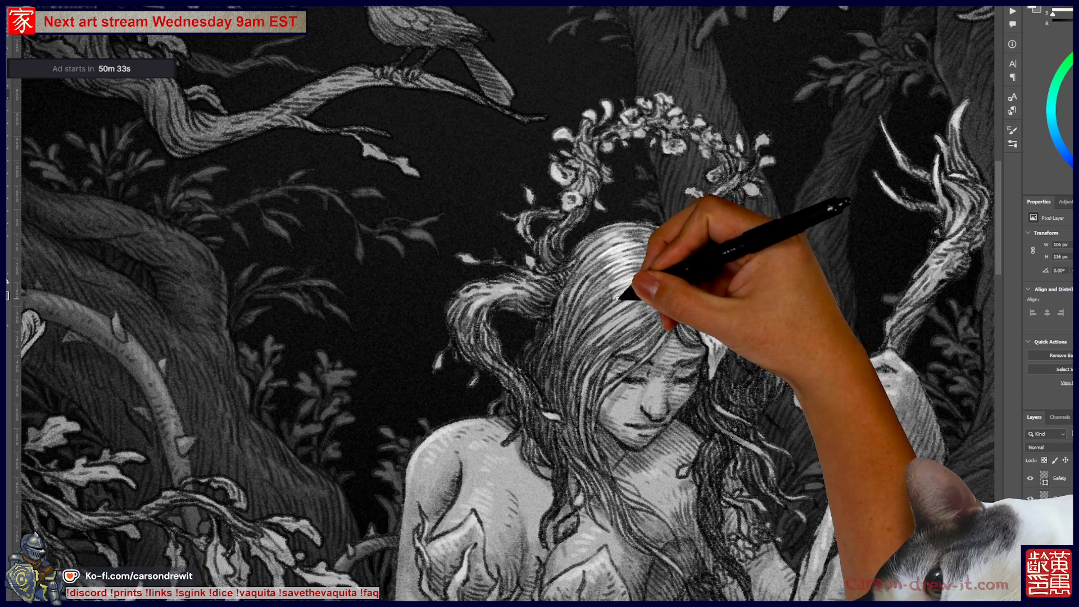
drag(663, 247, 666, 265)
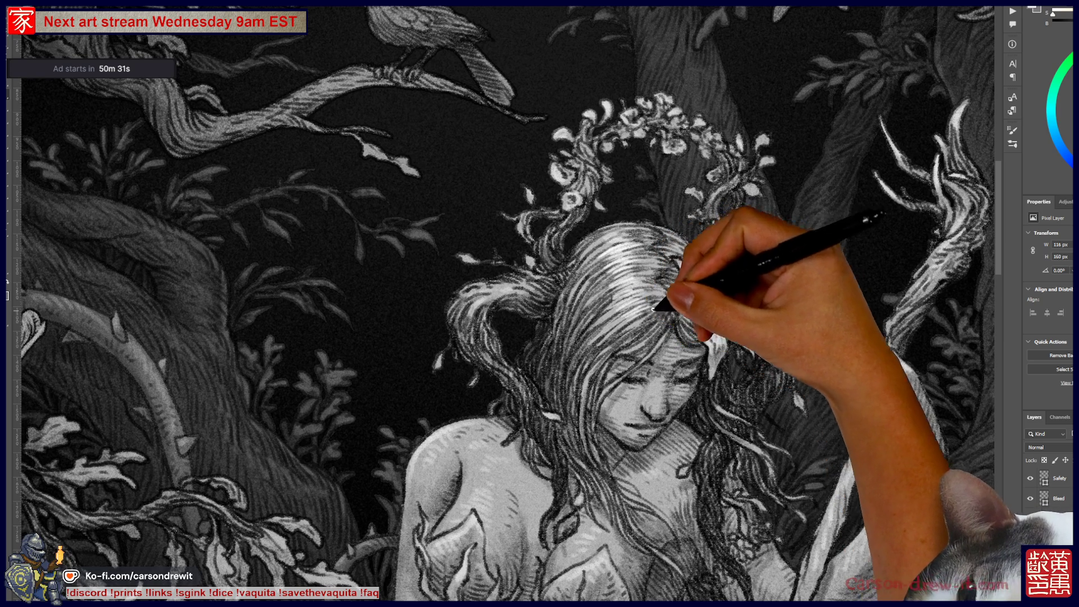
drag(648, 310, 646, 316)
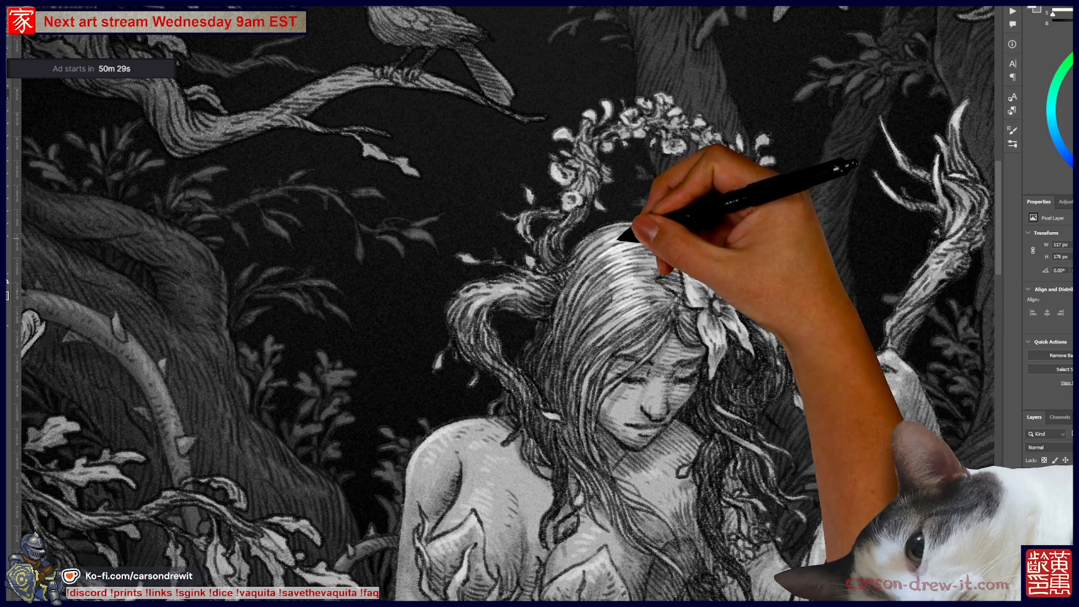
mouse_move(468, 260)
mouse_down()
mouse_move(458, 256)
mouse_move(472, 257)
mouse_up()
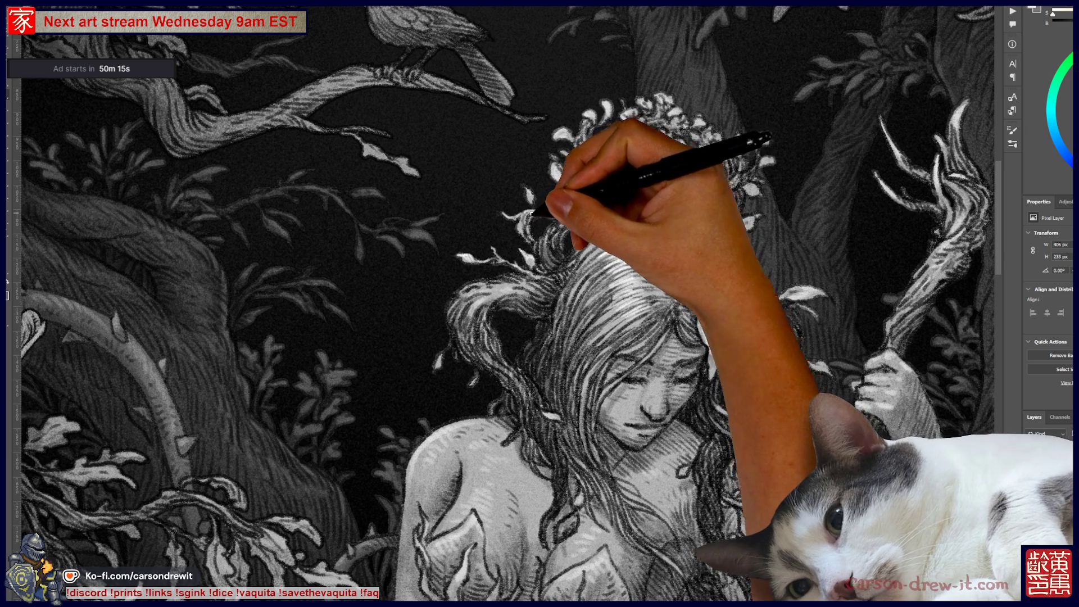
mouse_move(538, 210)
mouse_down()
mouse_move(547, 210)
mouse_move(542, 180)
mouse_move(533, 198)
mouse_up()
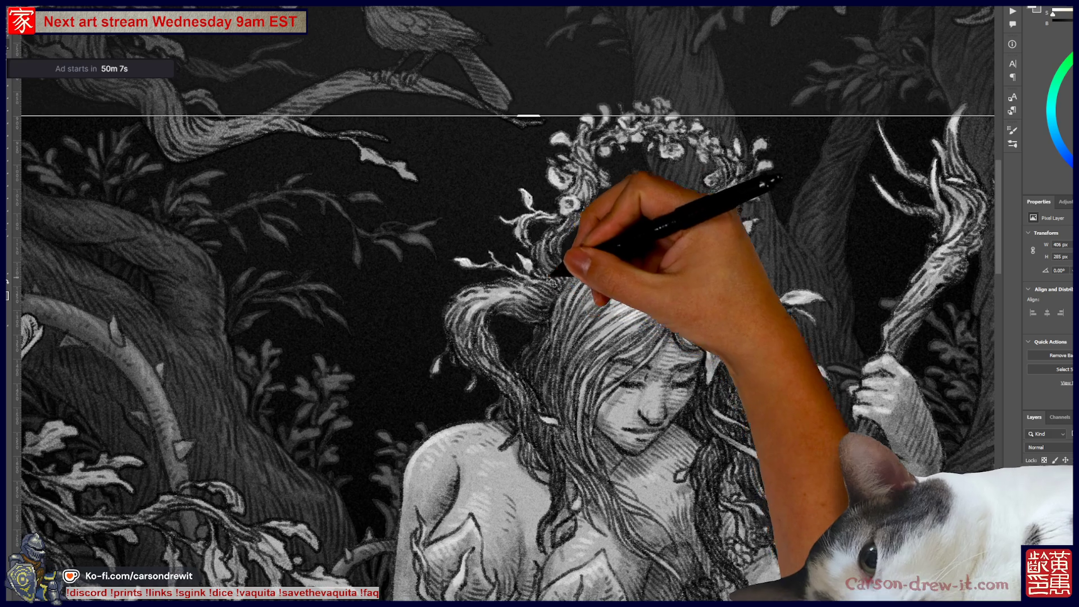
drag(549, 287, 482, 313)
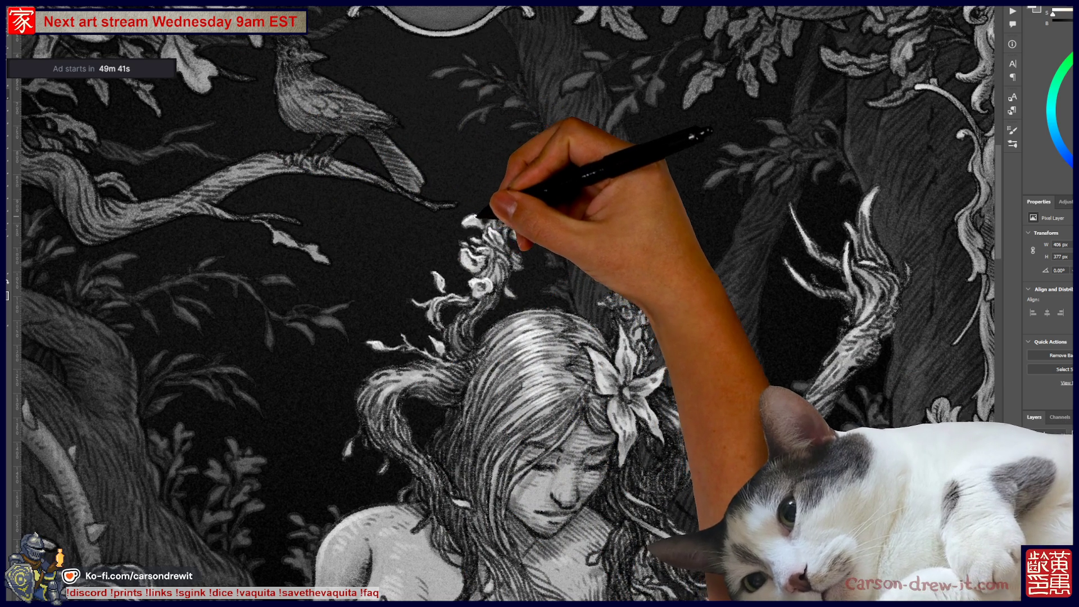
- Brush a small white mark above the wreath leaf
mouse_move(487, 209)
mouse_down()
mouse_move(518, 188)
mouse_move(542, 227)
mouse_move(544, 212)
mouse_move(522, 190)
mouse_up()
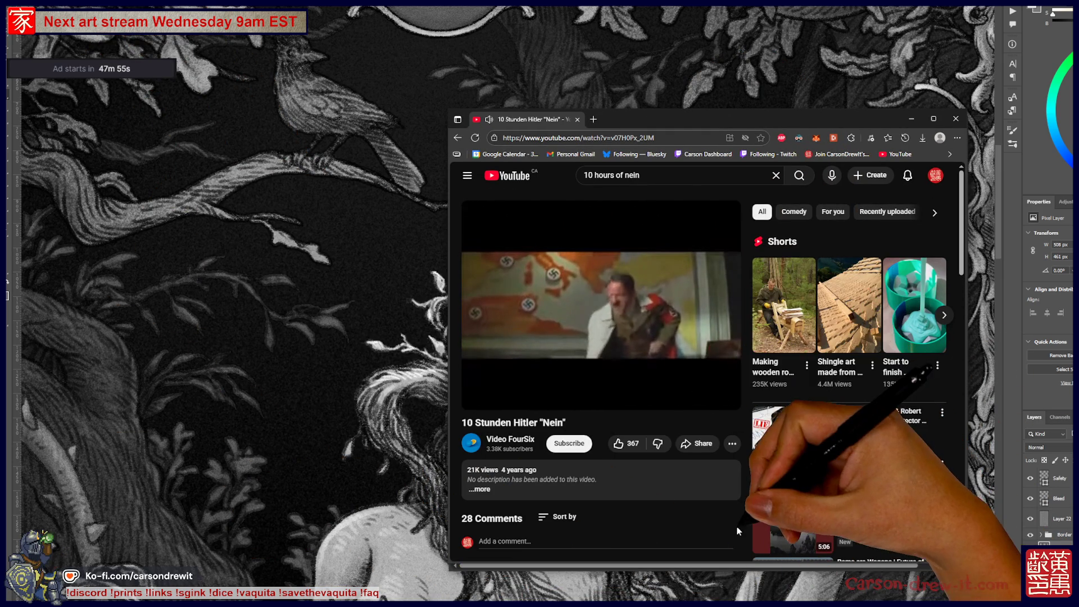
- Pause the YouTube video, close its tab, and minimize the browser
click(662, 295)
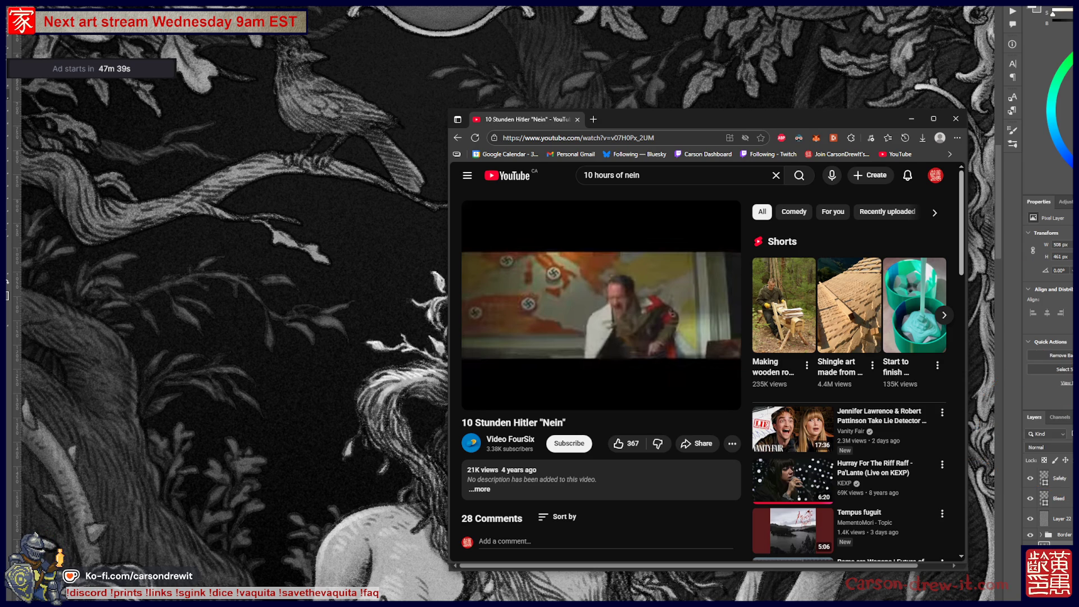
click(645, 318)
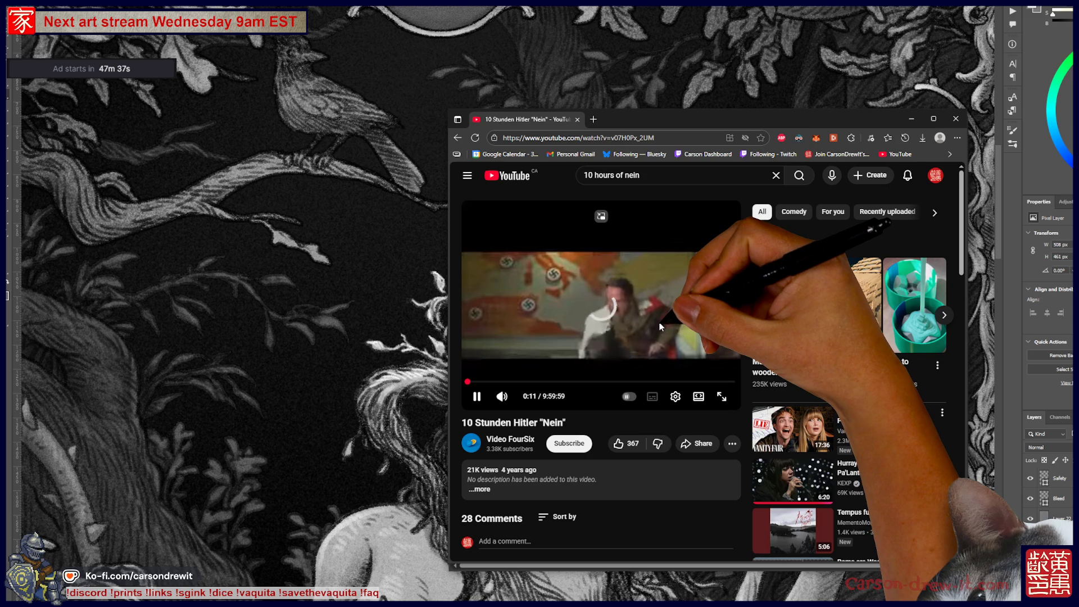
click(660, 324)
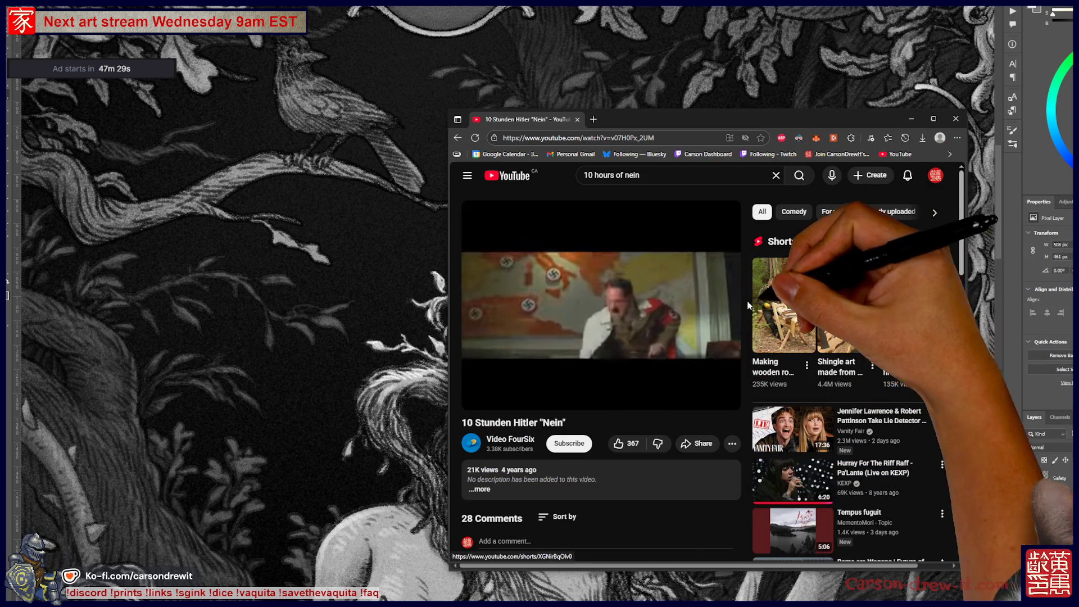
click(579, 120)
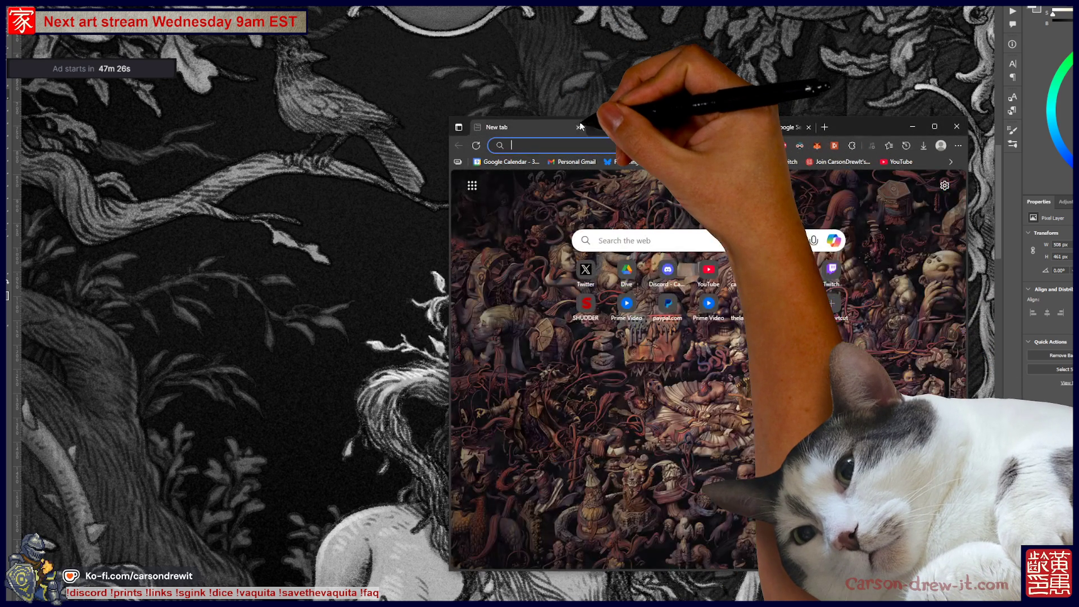
click(912, 126)
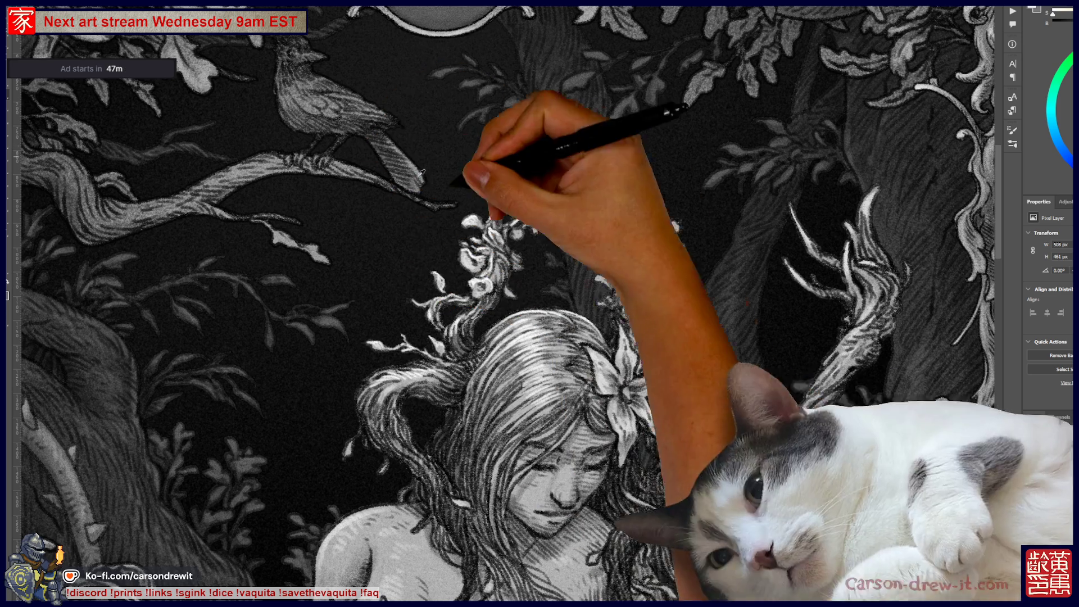
- Zoom in on the flower wreath and paint a stroke along its right side
key(ctrl+plus)
key(ctrl+plus)
scroll(677, 346, up, 1)
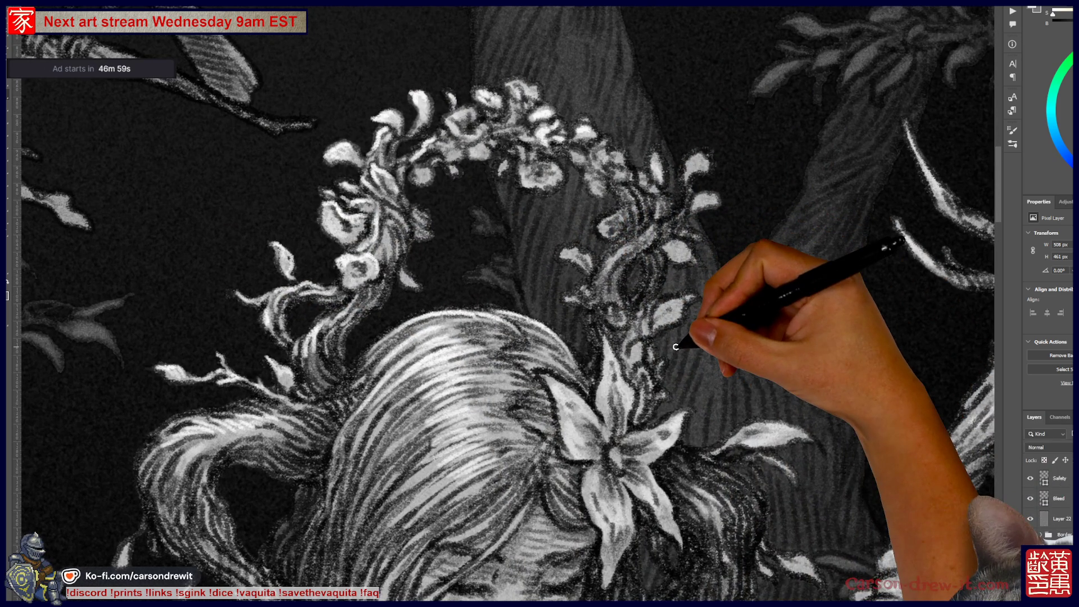
mouse_move(564, 259)
mouse_down()
mouse_move(631, 248)
mouse_move(669, 205)
mouse_move(656, 248)
mouse_move(670, 231)
mouse_move(640, 238)
mouse_up()
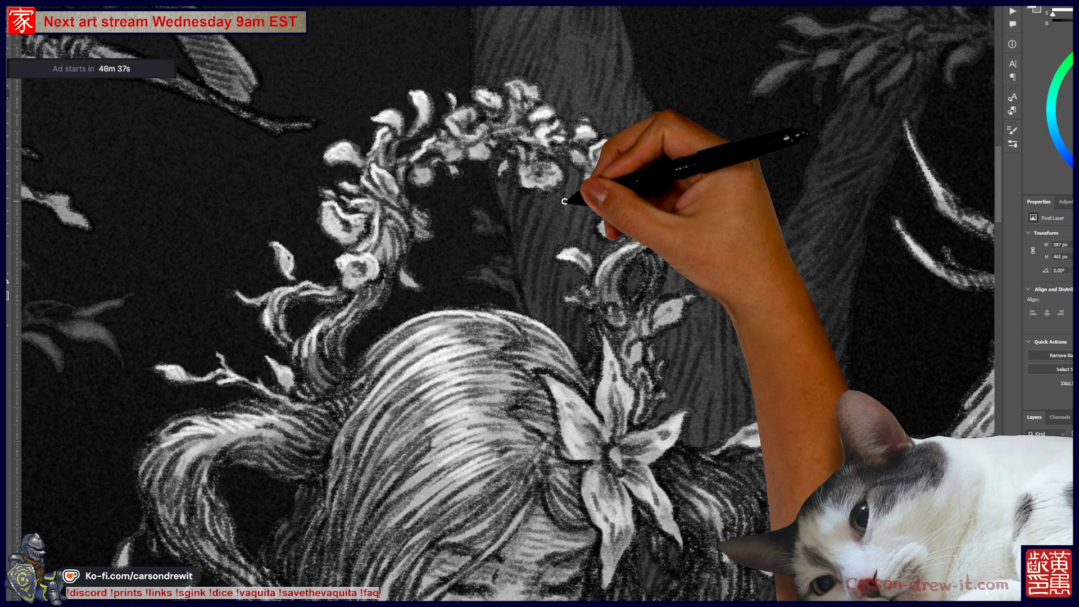
- Rotate the view, extend the lily petals, and paint a white leaf right of the lily
mouse_move(450, 309)
mouse_down()
mouse_move(470, 321)
mouse_move(489, 258)
mouse_up()
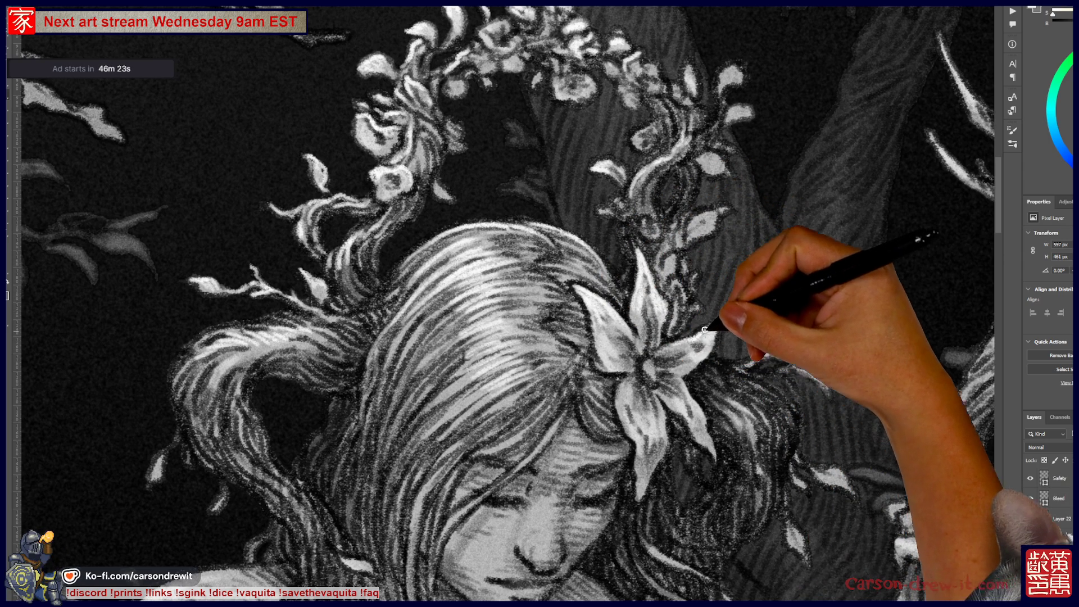
drag(716, 325, 707, 352)
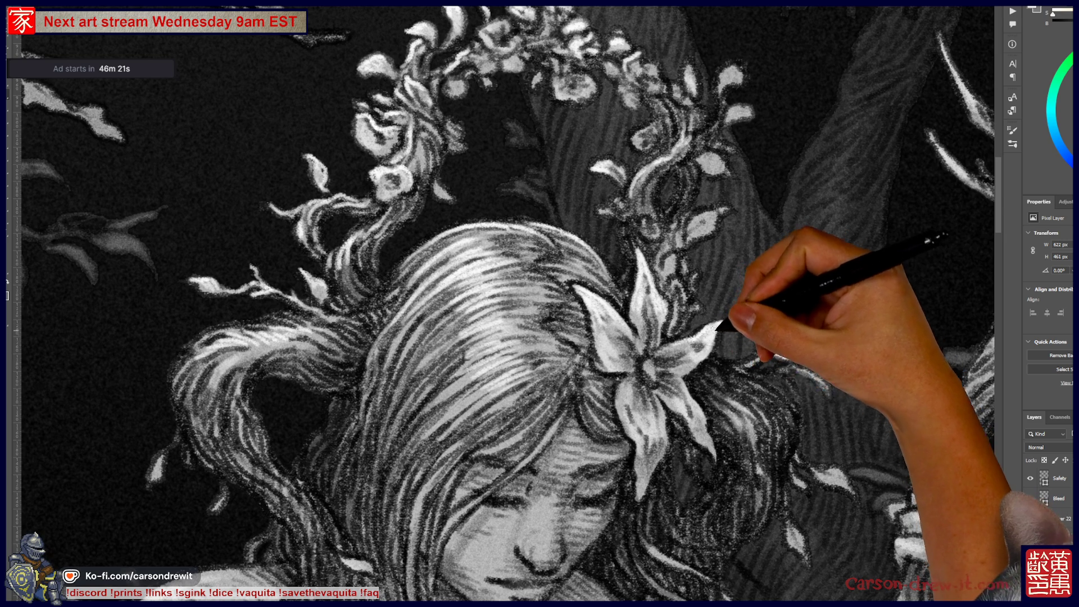
mouse_move(663, 398)
mouse_down()
mouse_move(638, 450)
mouse_move(663, 419)
mouse_up()
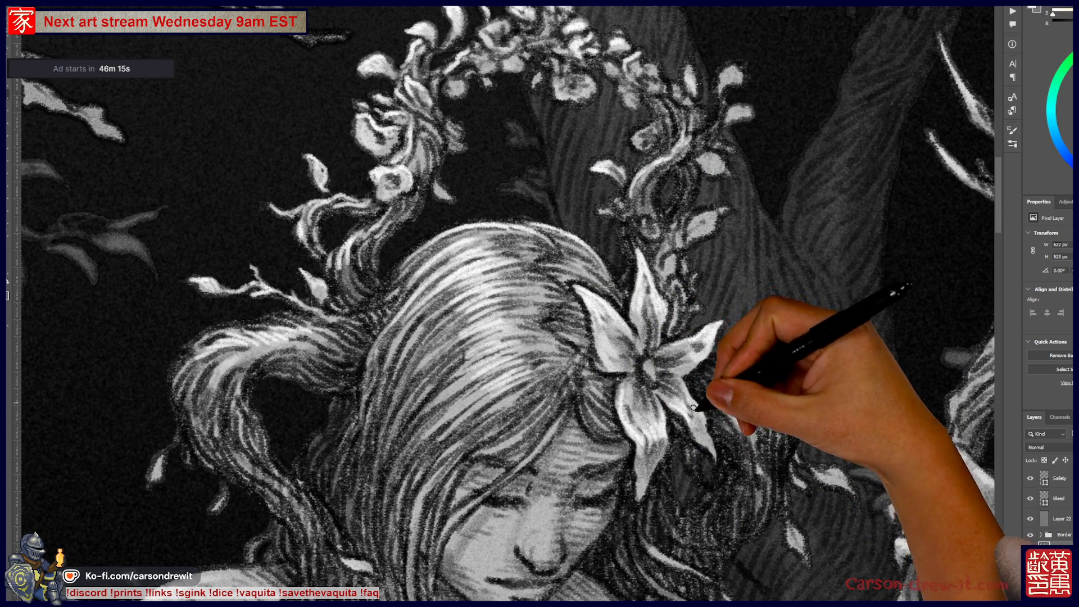
mouse_move(697, 360)
mouse_down()
mouse_move(819, 361)
mouse_move(787, 349)
mouse_move(771, 362)
mouse_move(819, 337)
mouse_up()
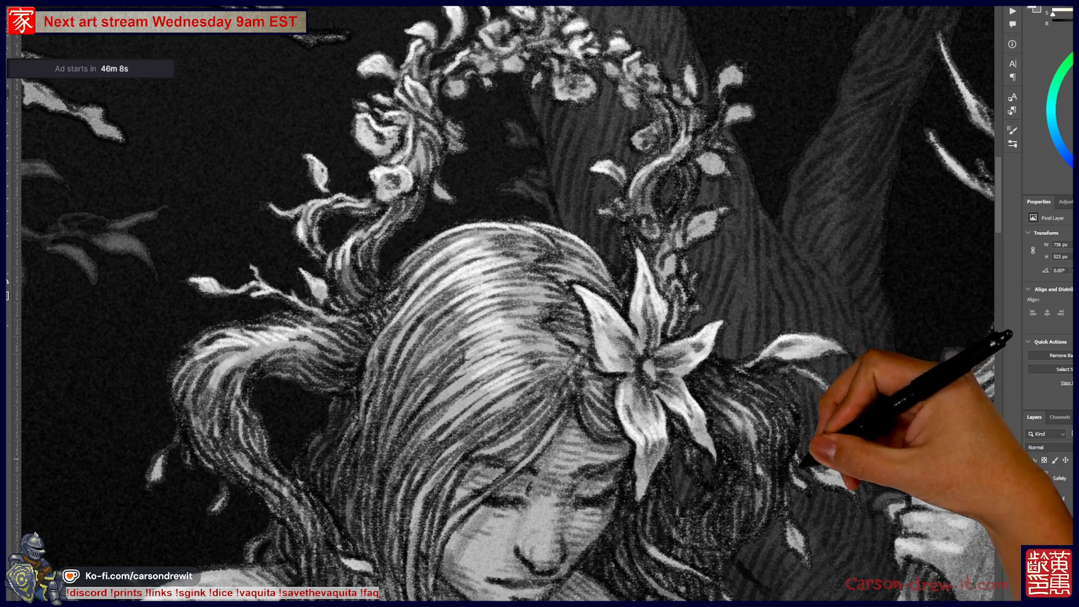
- Zoom onto the face and draw hair strands across the forehead, then pan left along the hair
scroll(562, 177, up, 2)
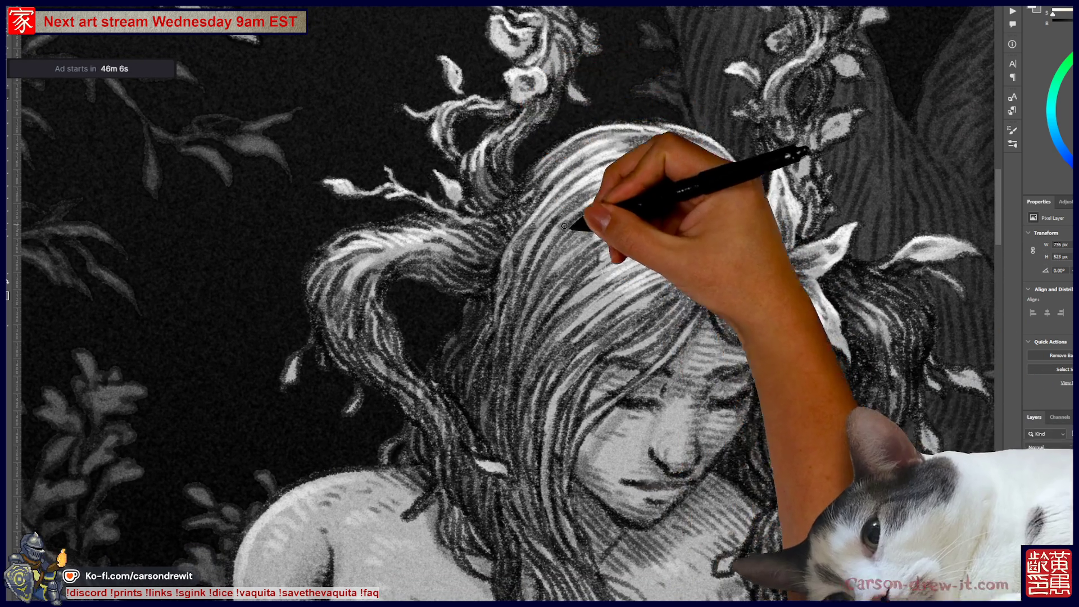
mouse_move(556, 401)
mouse_down()
mouse_move(591, 361)
mouse_move(631, 361)
mouse_move(718, 313)
mouse_move(609, 337)
mouse_move(718, 282)
mouse_move(655, 309)
mouse_move(661, 301)
mouse_up()
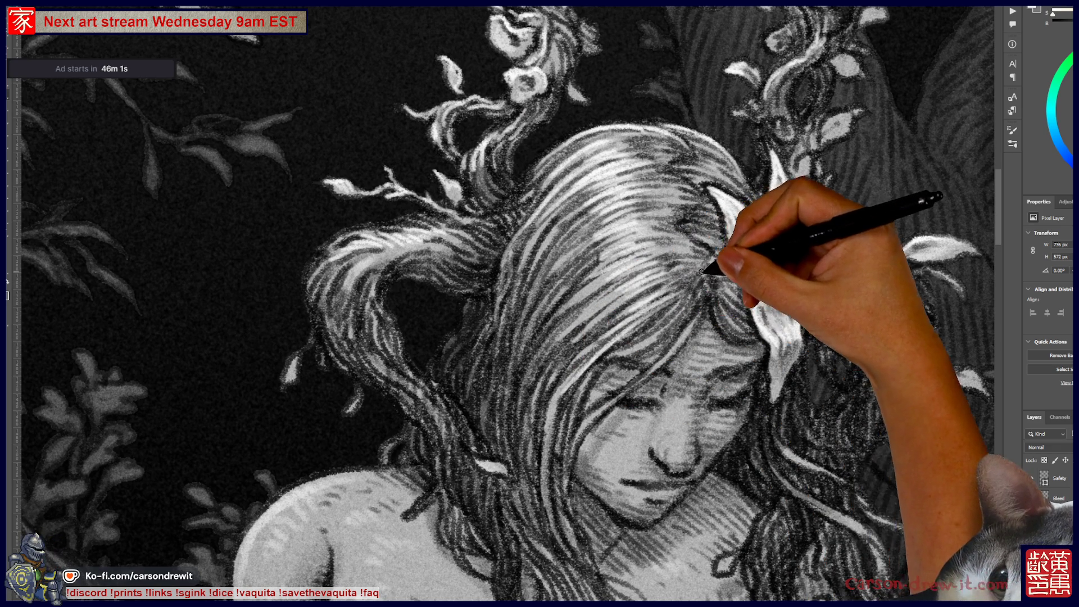
drag(579, 318, 622, 296)
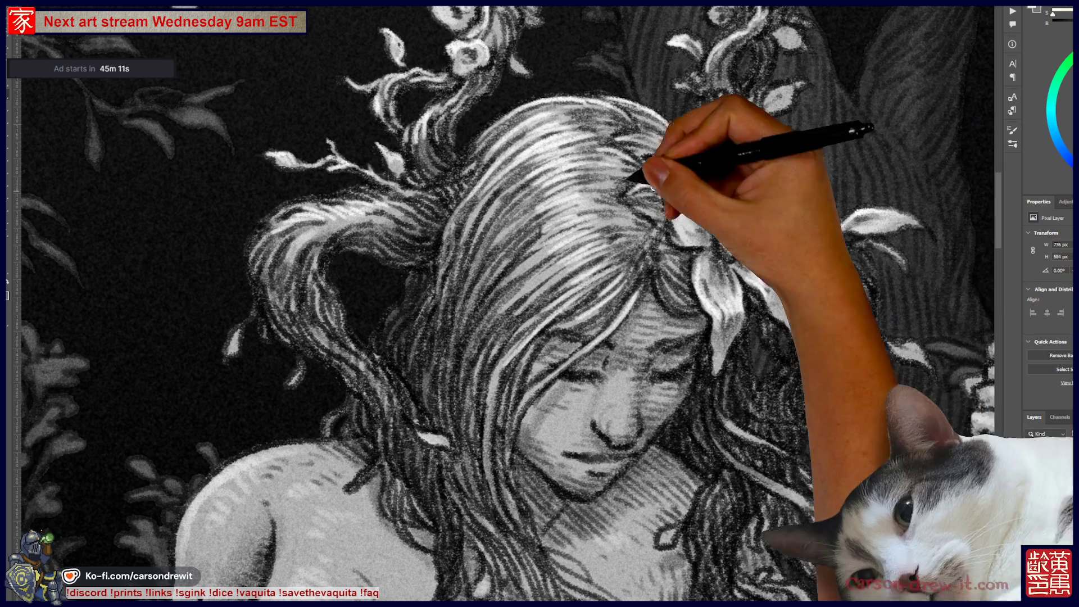
mouse_move(457, 193)
mouse_down()
mouse_move(517, 221)
mouse_move(537, 212)
mouse_up()
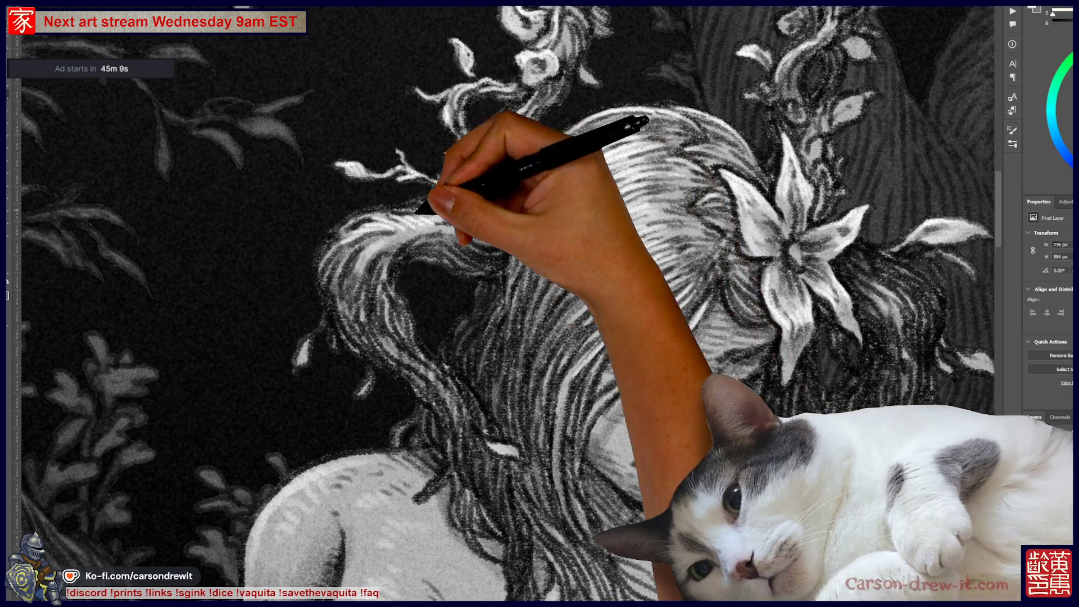
- Add flowing strands across the top, left edge and tips of the hair
mouse_move(351, 219)
mouse_down()
mouse_move(450, 186)
mouse_move(458, 200)
mouse_move(412, 205)
mouse_up()
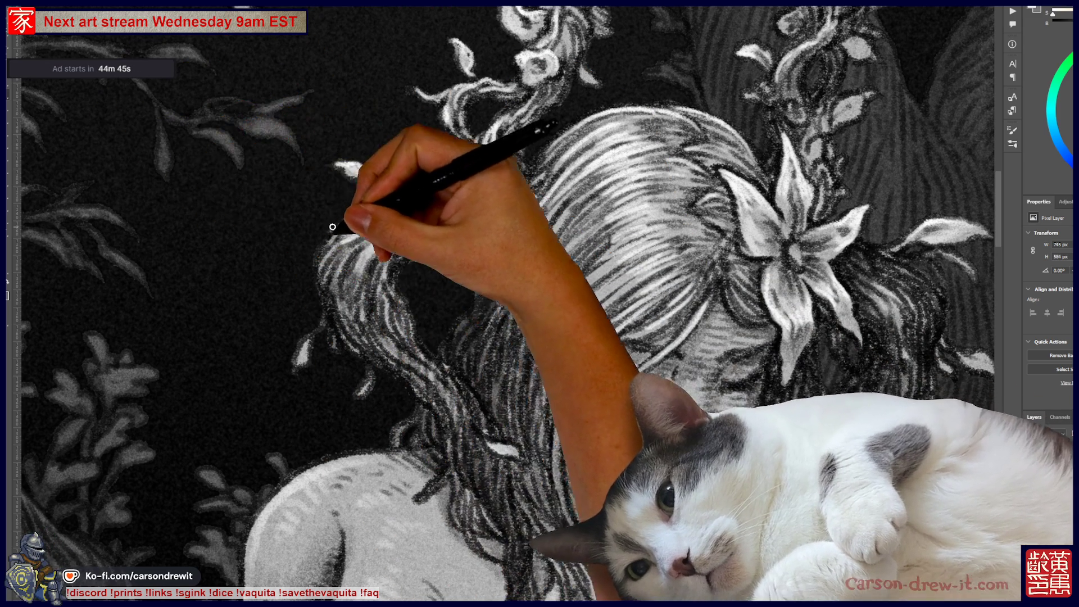
drag(324, 260, 361, 212)
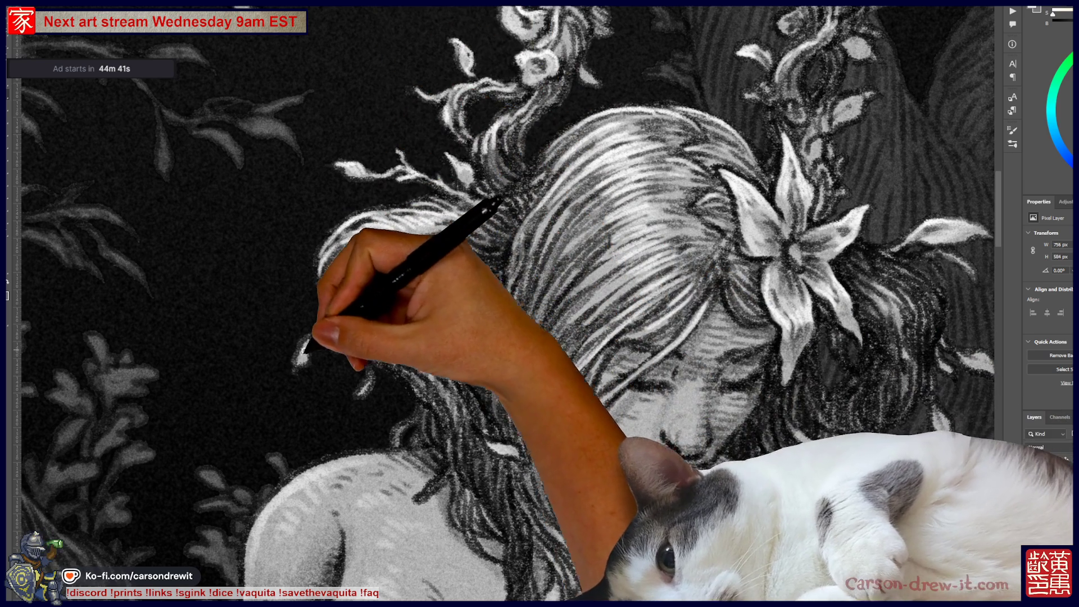
mouse_move(309, 351)
mouse_down()
mouse_move(295, 369)
mouse_move(330, 316)
mouse_move(325, 296)
mouse_move(349, 253)
mouse_move(345, 325)
mouse_move(361, 264)
mouse_move(366, 364)
mouse_up()
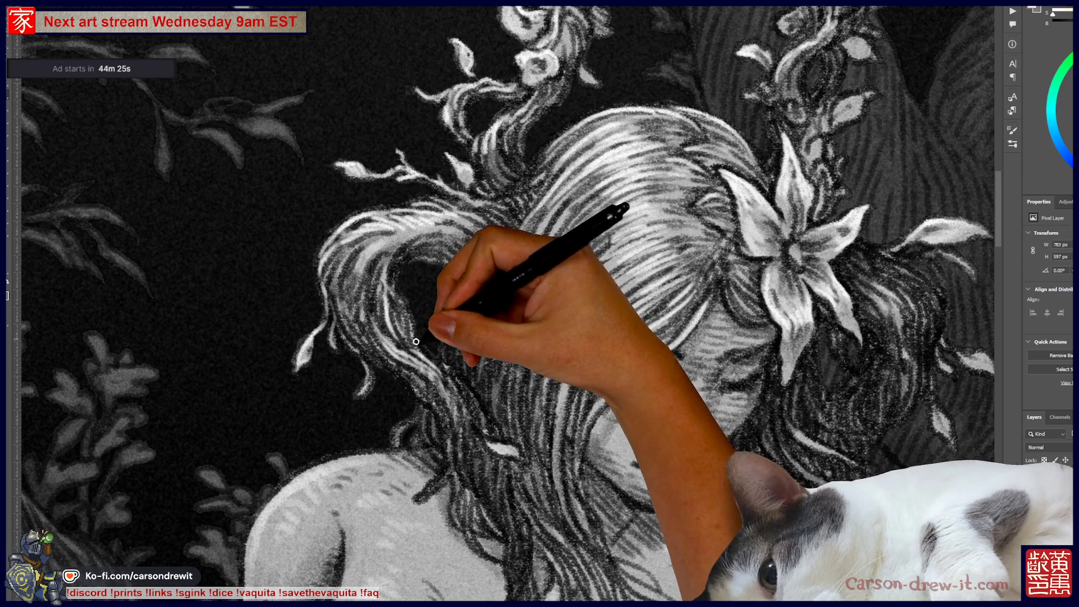
drag(483, 378, 511, 429)
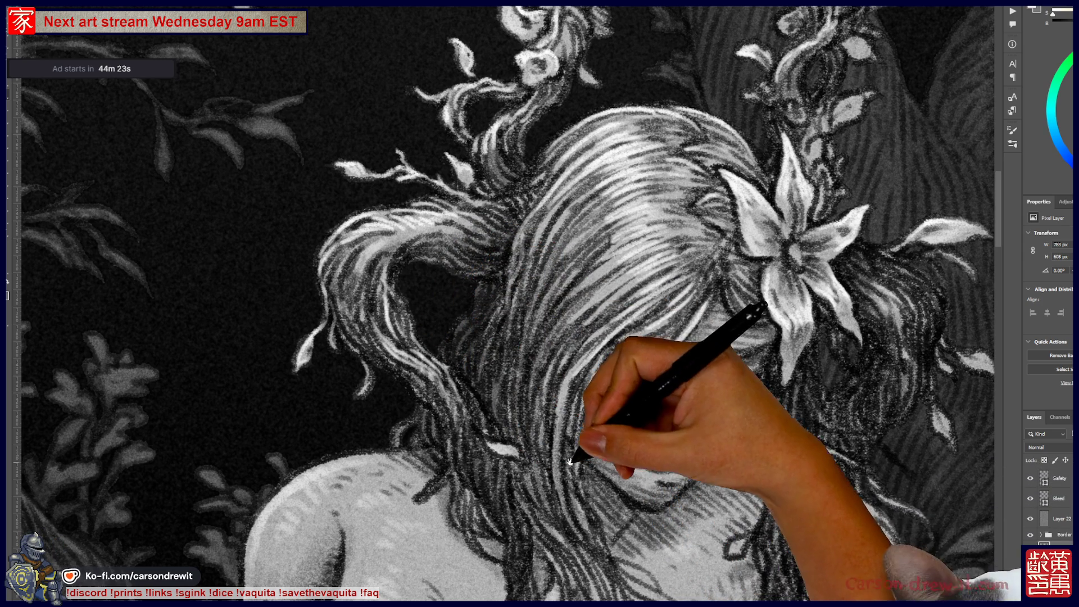
- Zoom out to the whole figure, pan toward the right frame border, then zoom back in slightly
key(ctrl+minus)
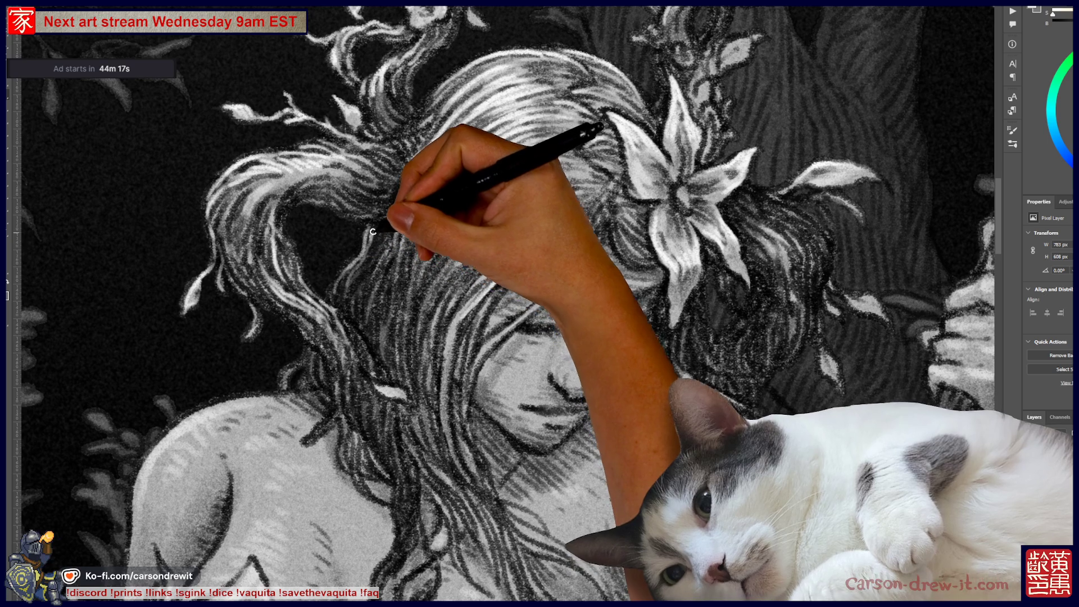
key(ctrl+minus)
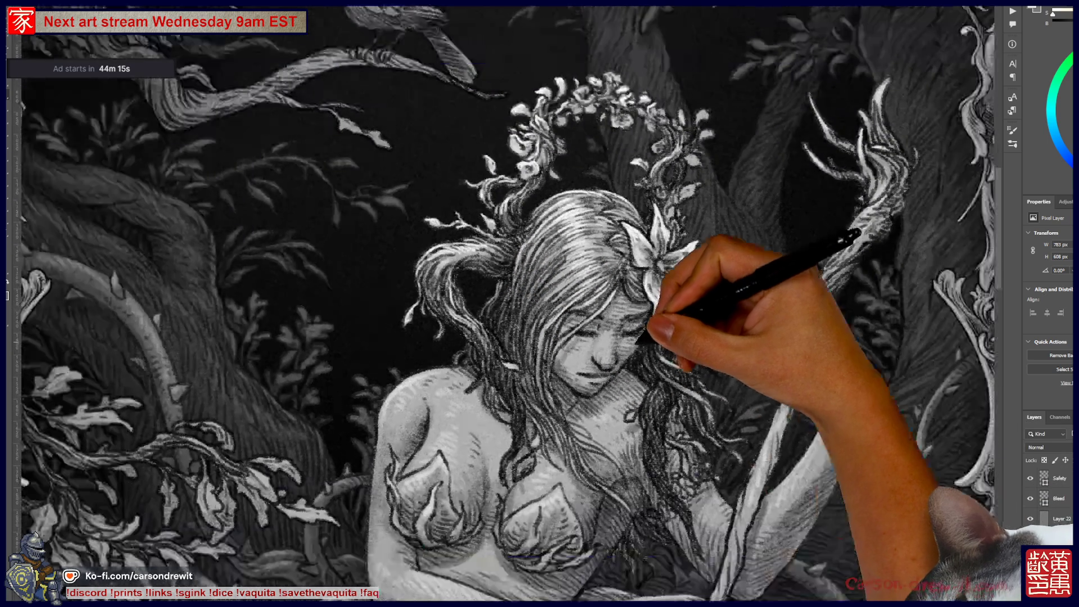
mouse_move(669, 348)
mouse_down()
mouse_move(315, 405)
mouse_move(289, 337)
mouse_move(299, 335)
mouse_up()
key(ctrl+plus)
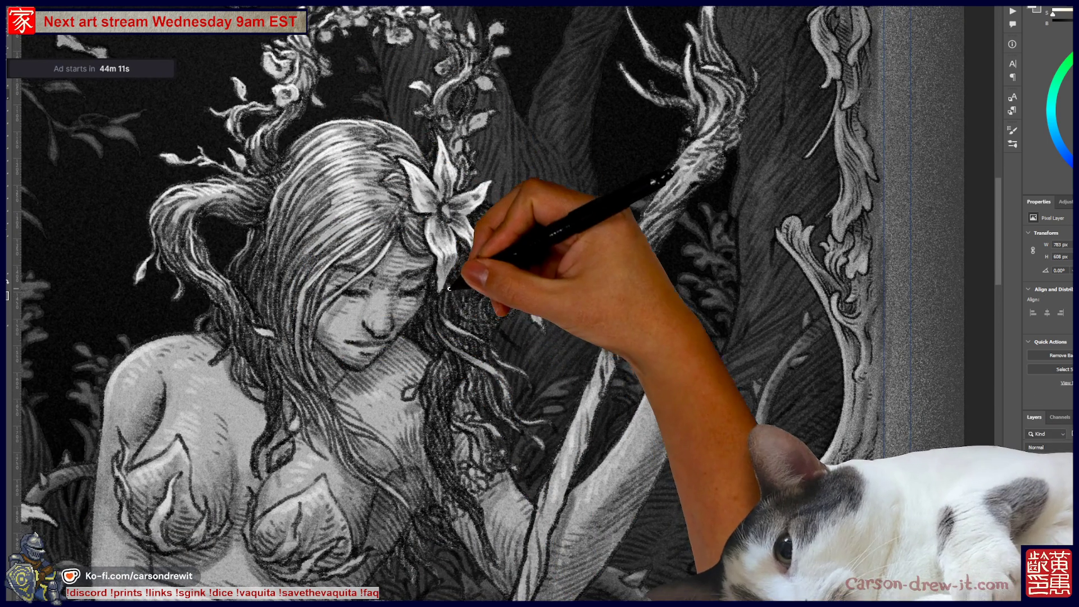